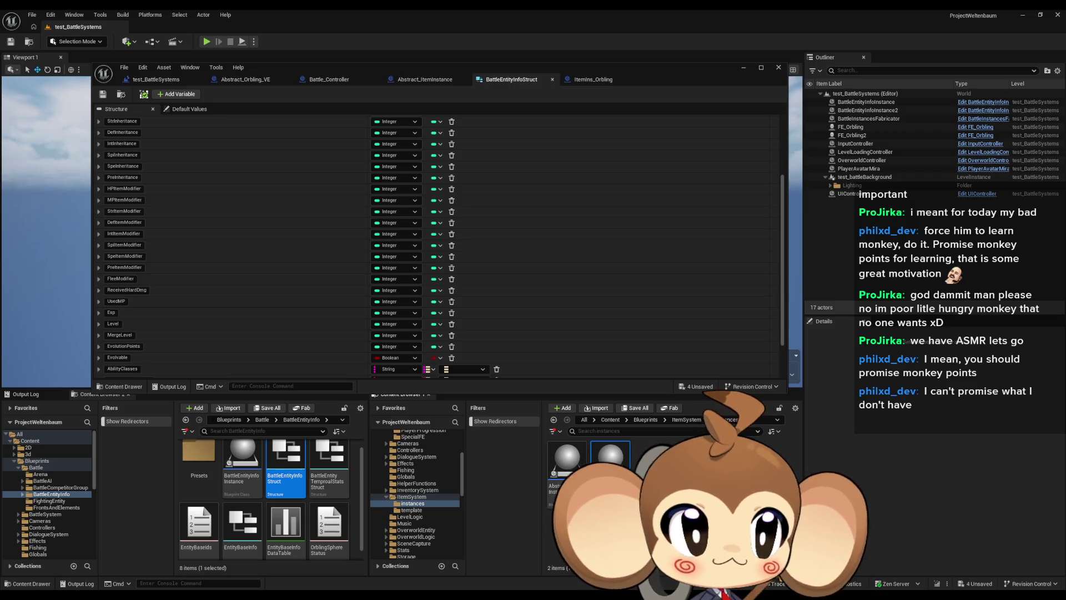
# - Open the Abstract_ItemInstance blueprint, check the Paint item hierarchy diagram, then return to Unreal
pyautogui.doubleClick(567, 461)
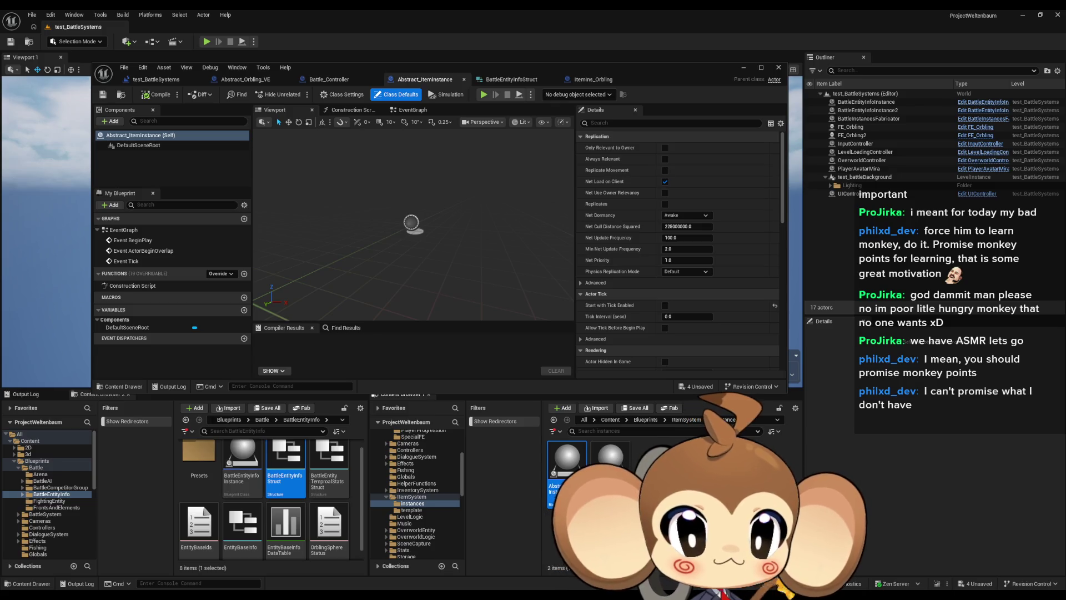
pyautogui.hotkey('alt', 'Tab')
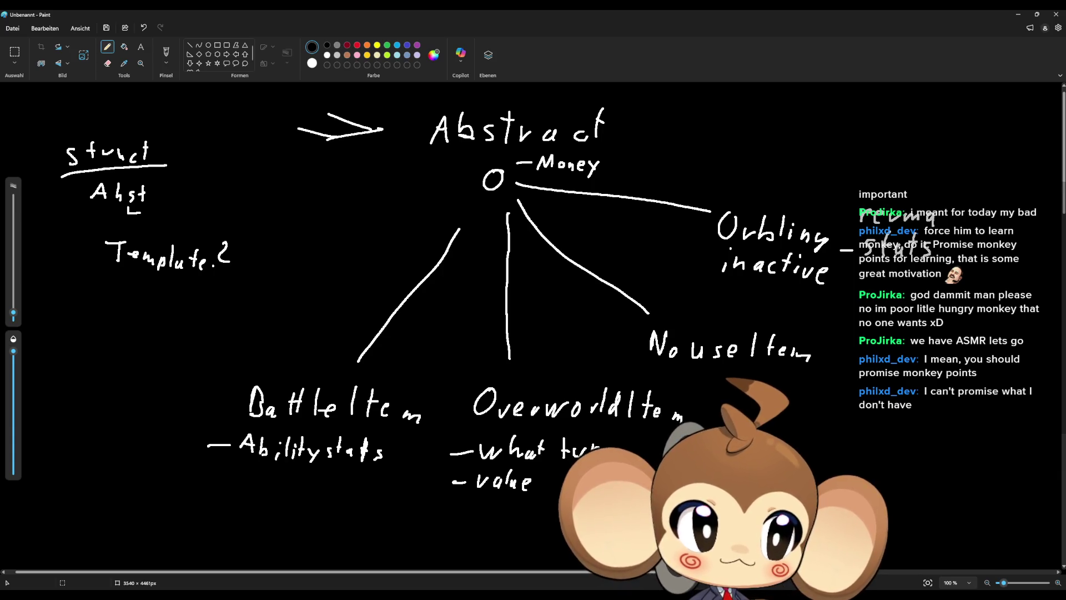
pyautogui.hotkey('alt', 'Tab')
# - Create a new Blueprint class with SaveGame as its parent, found by searching 'save'
pyautogui.rightClick(698, 489)
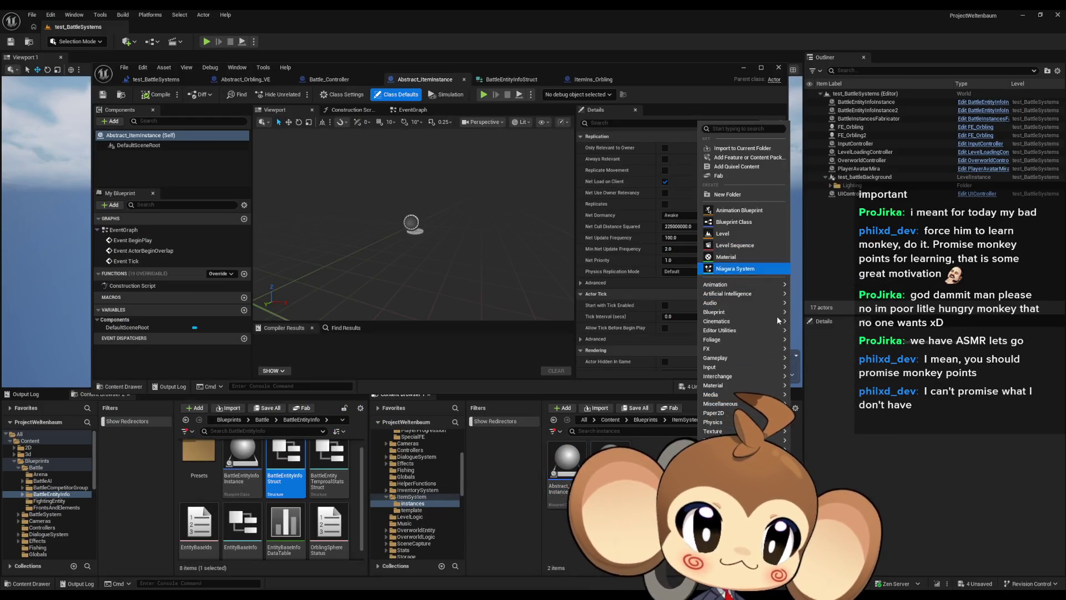
pyautogui.moveTo(726, 295)
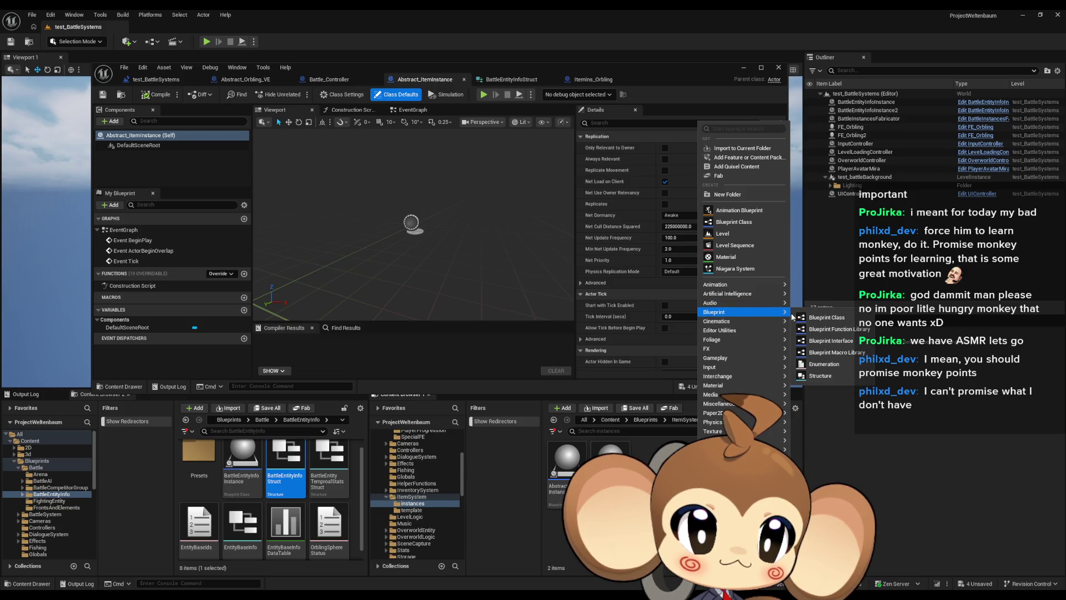
pyautogui.press('Escape')
pyautogui.write('sabv')
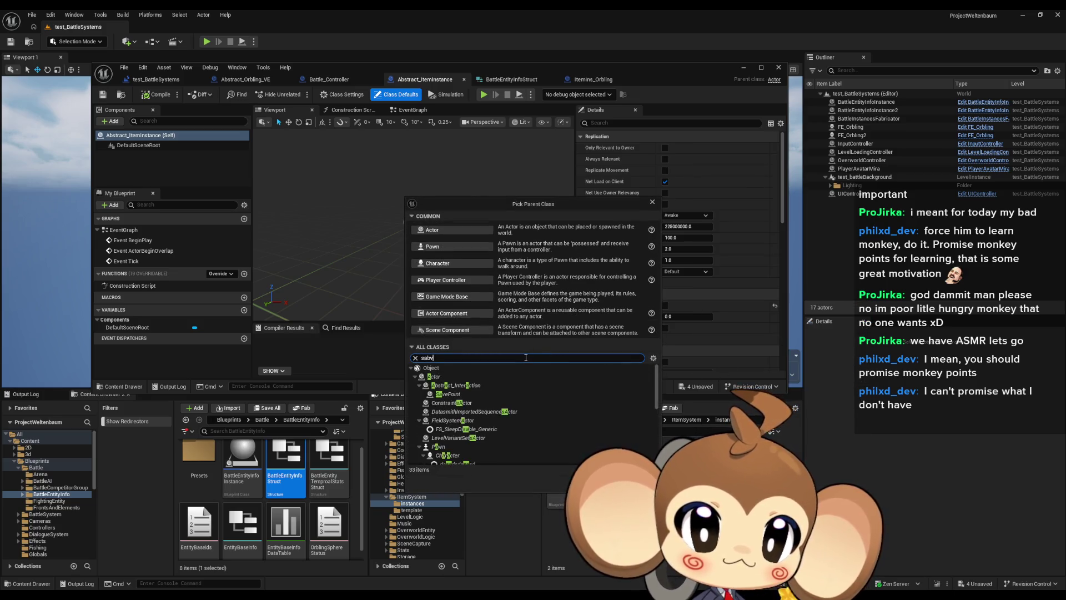
pyautogui.press('BackSpace')
pyautogui.write('e')
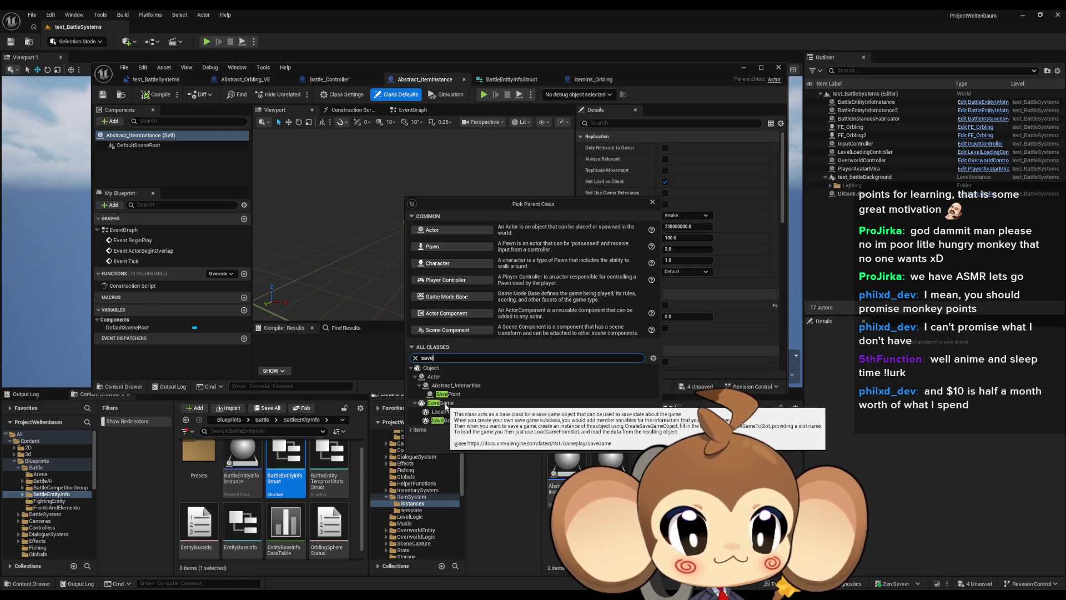
pyautogui.click(448, 404)
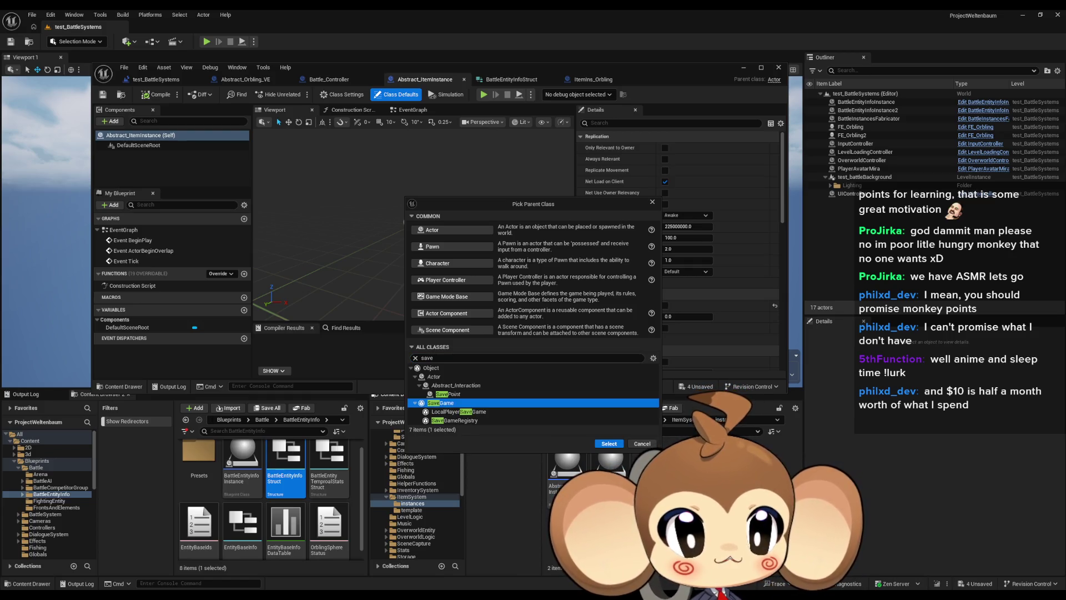
pyautogui.click(609, 443)
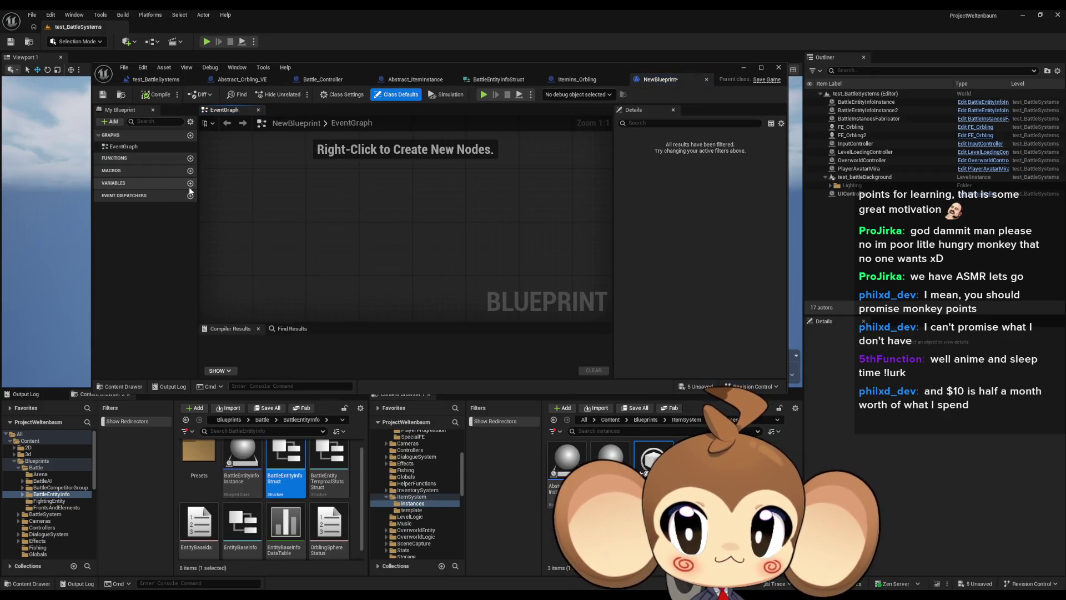
# - Add three Boolean variables, keeping the default name NewVar_4
pyautogui.click(190, 183)
pyautogui.click(190, 183)
pyautogui.click(190, 183)
pyautogui.click(190, 182)
pyautogui.click(190, 183)
pyautogui.click(190, 183)
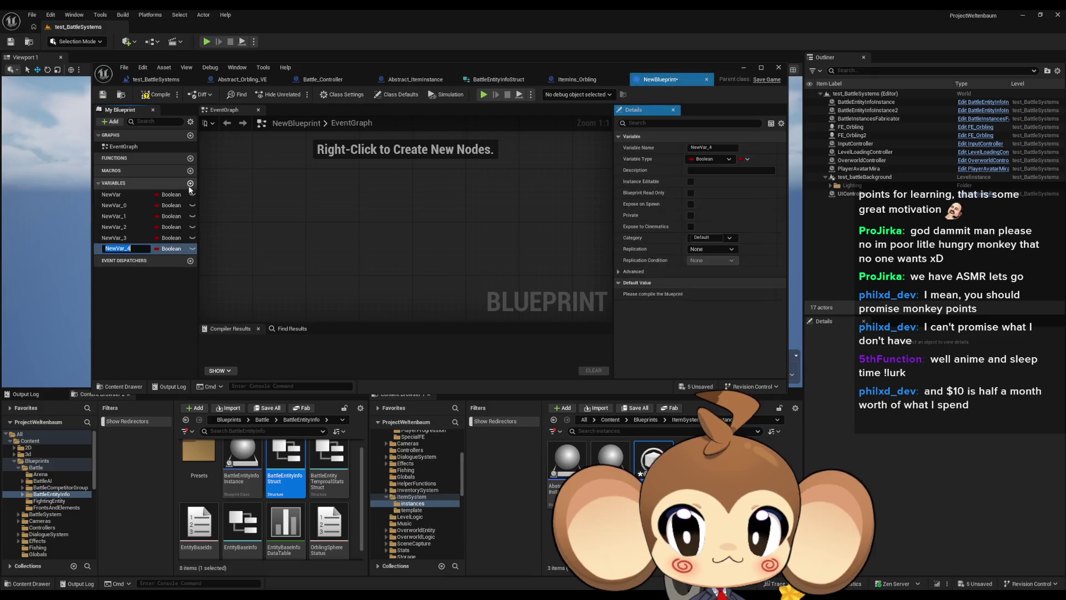
pyautogui.press('Return')
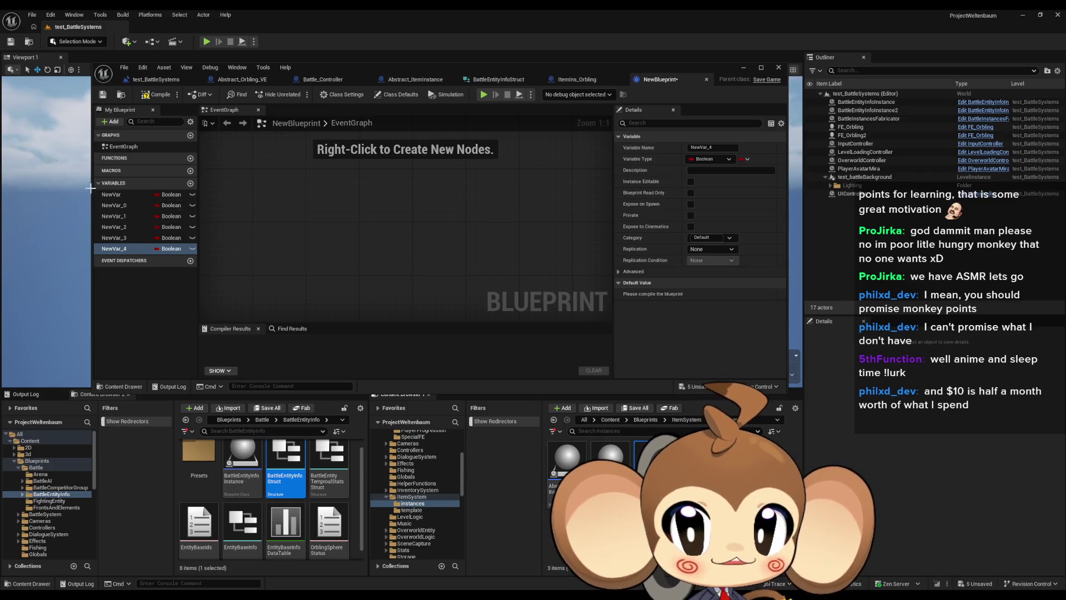
# - Add a Save Game to Slot node to the event graph
pyautogui.click(305, 226)
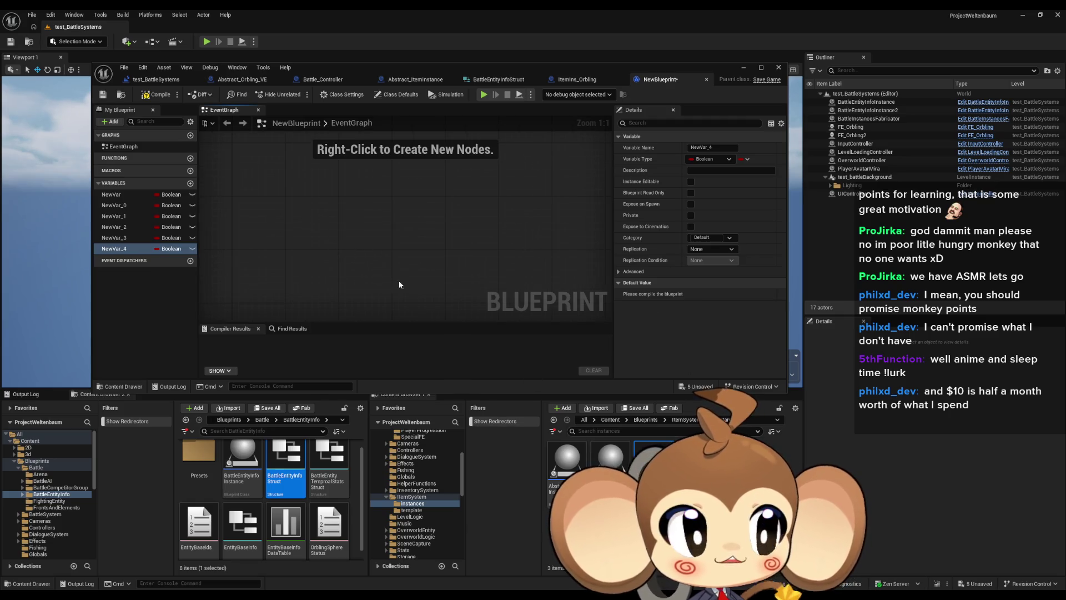
pyautogui.rightClick(348, 245)
pyautogui.write('save game')
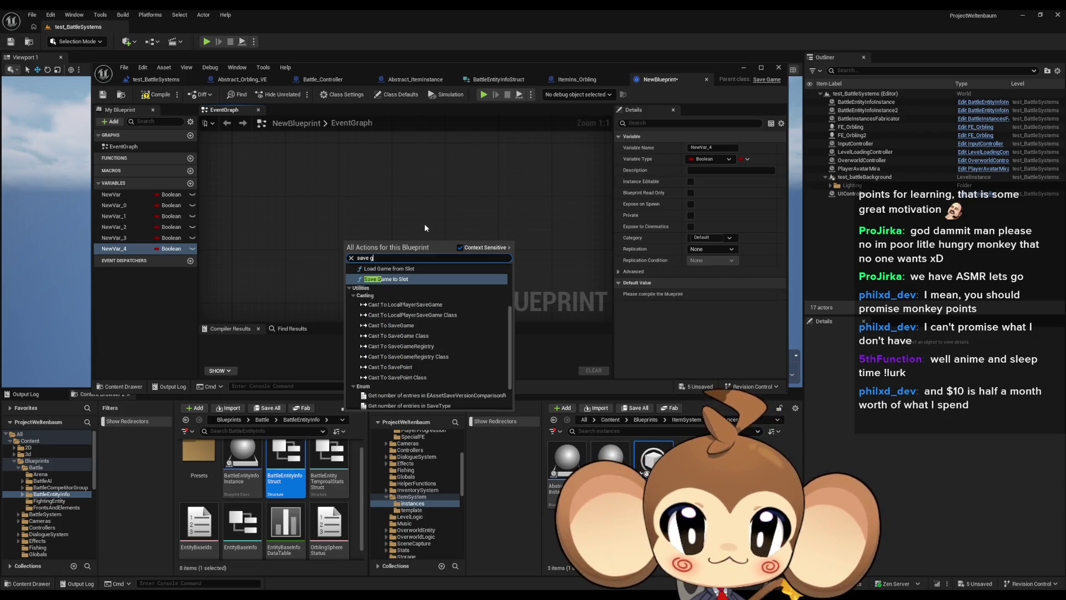
pyautogui.press('Return')
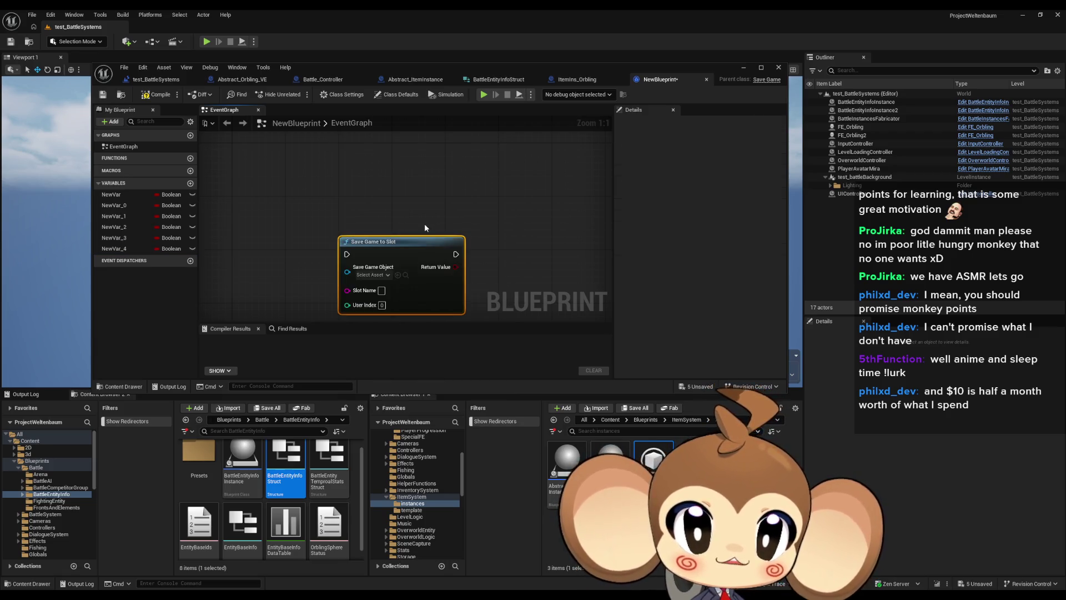
pyautogui.moveTo(424, 234); pyautogui.dragTo(517, 235)
# - Add a Self node and wire it into Save Game to Slot's Save Game Object input
pyautogui.rightClick(296, 253)
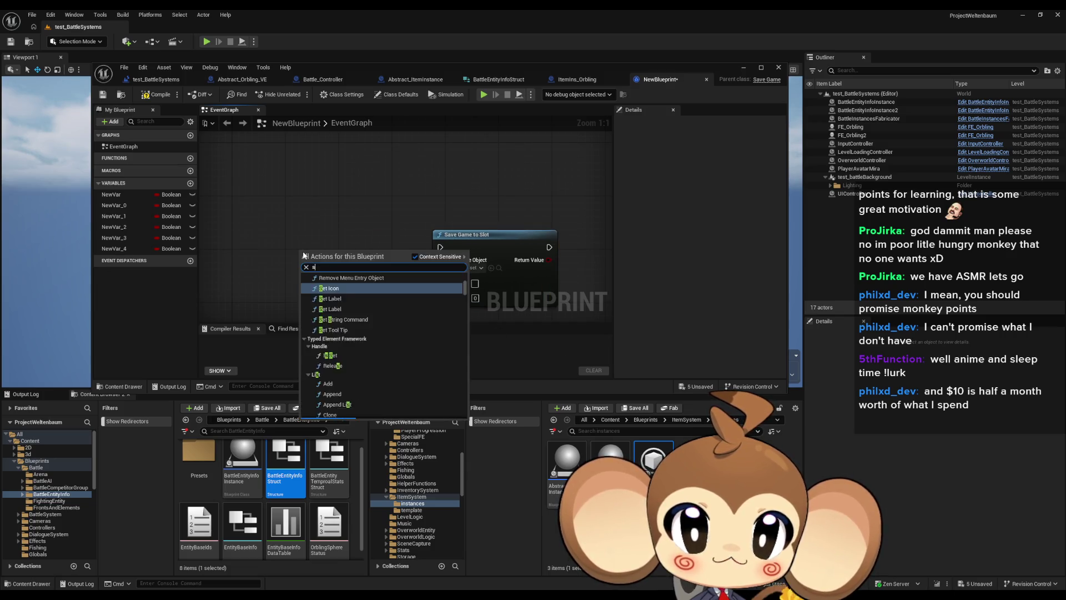
pyautogui.write('self')
pyautogui.press('Return')
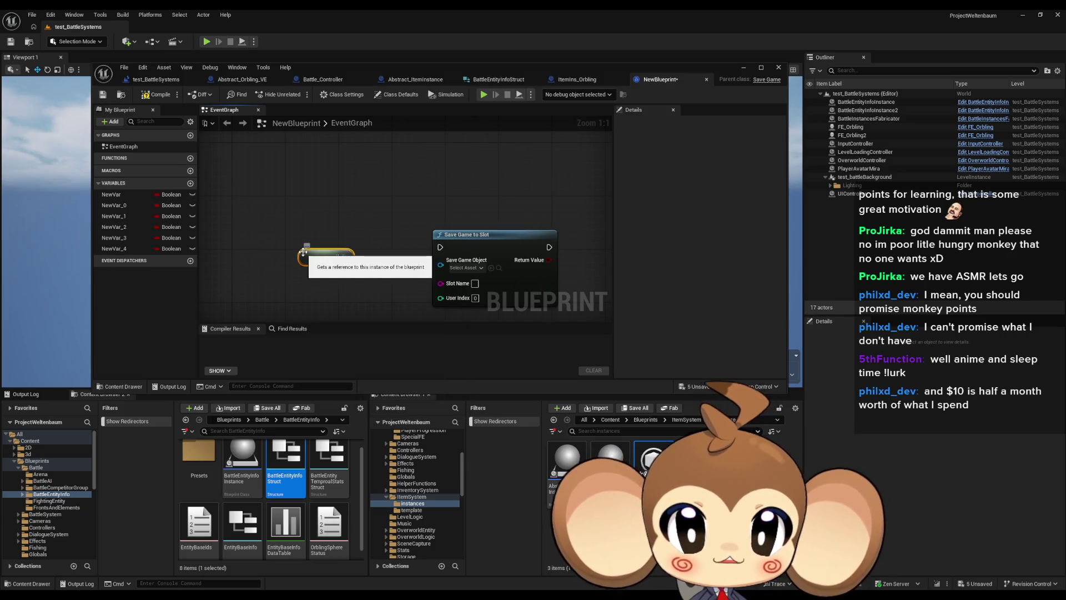
pyautogui.rightClick(331, 261)
pyautogui.press('Escape')
pyautogui.moveTo(324, 257); pyautogui.dragTo(337, 291)
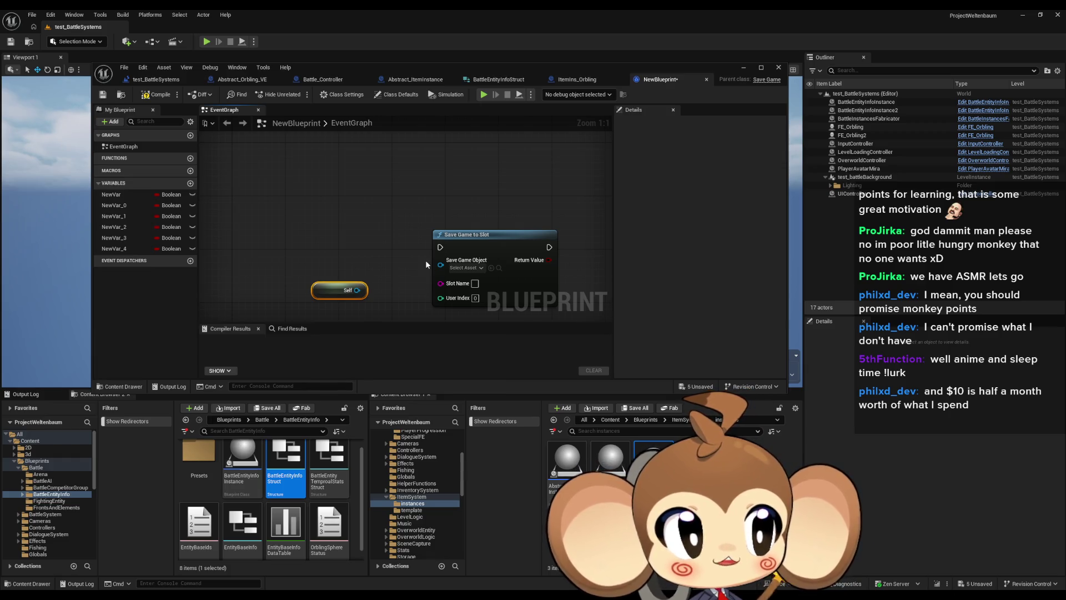
pyautogui.moveTo(425, 260); pyautogui.dragTo(404, 230)
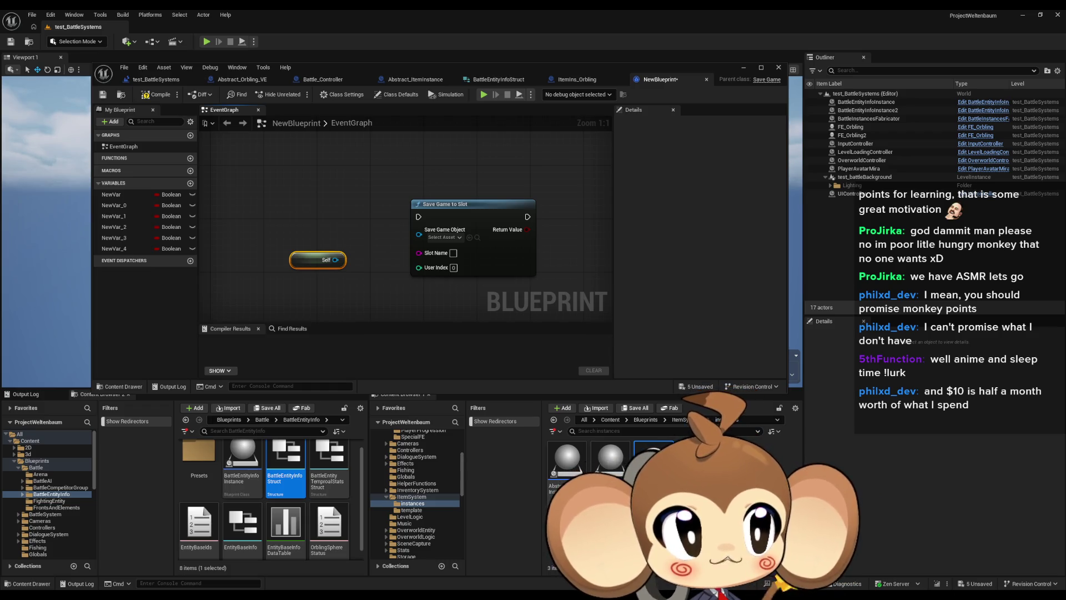
pyautogui.moveTo(334, 259); pyautogui.dragTo(419, 230)
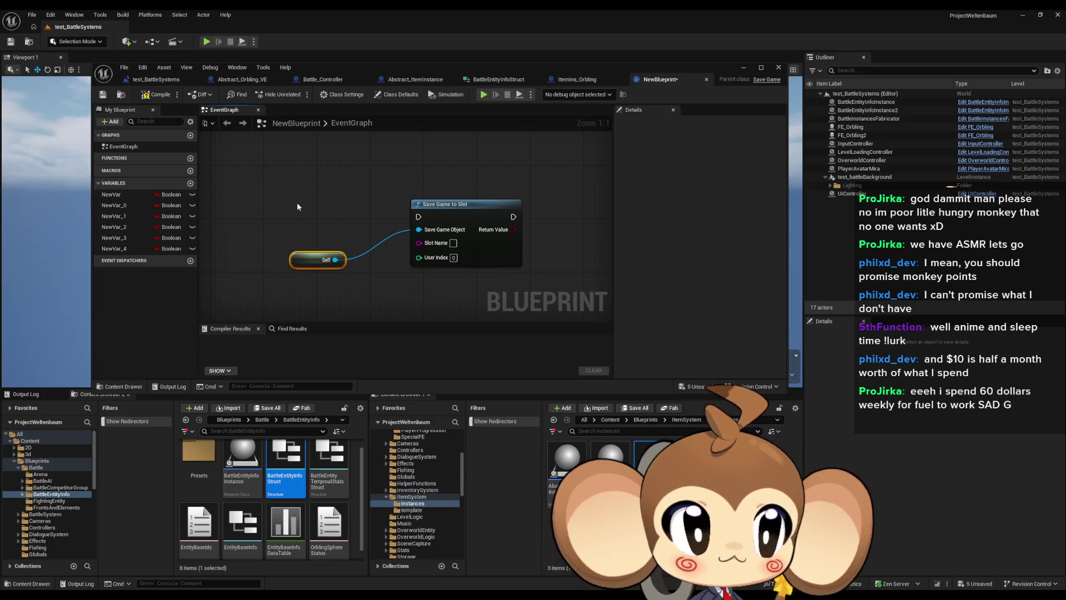
# - Delete both nodes, close the NewBlueprint editor and delete the NewBlueprint asset
pyautogui.moveTo(295, 175); pyautogui.dragTo(549, 324)
pyautogui.press('Delete')
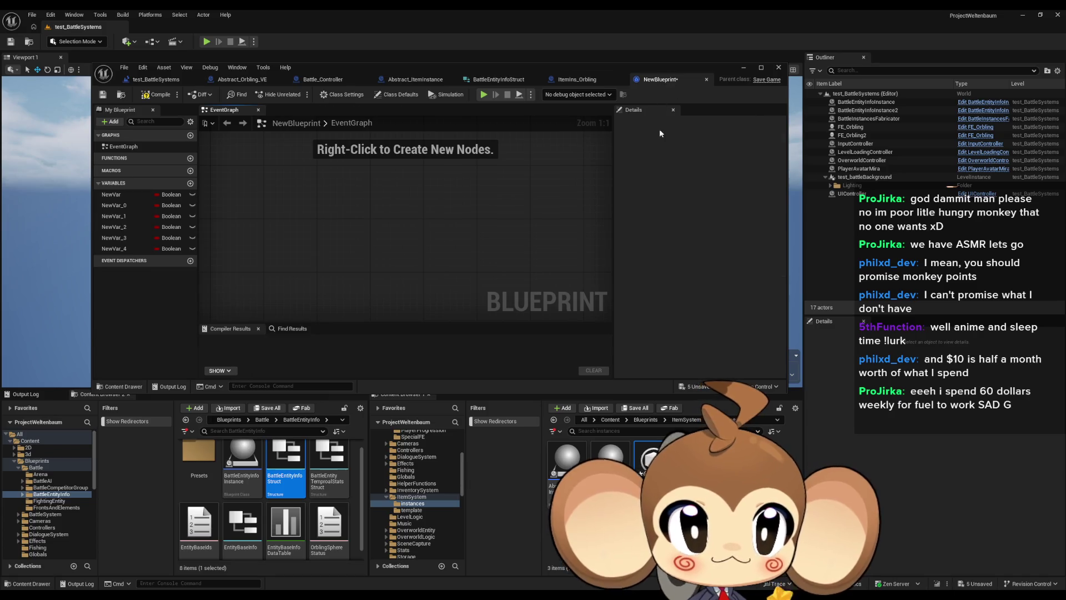
pyautogui.click(707, 80)
pyautogui.press('Delete')
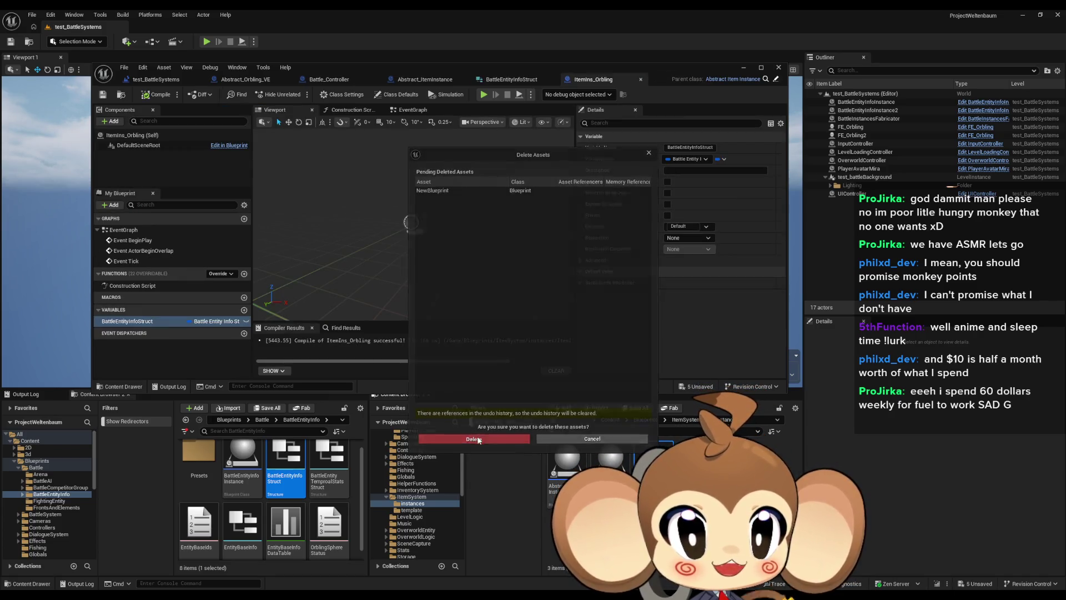
# - Confirm deleting NewBlueprint, then switch to the Abstract_Orbling_VE blueprint
pyautogui.click(500, 439)
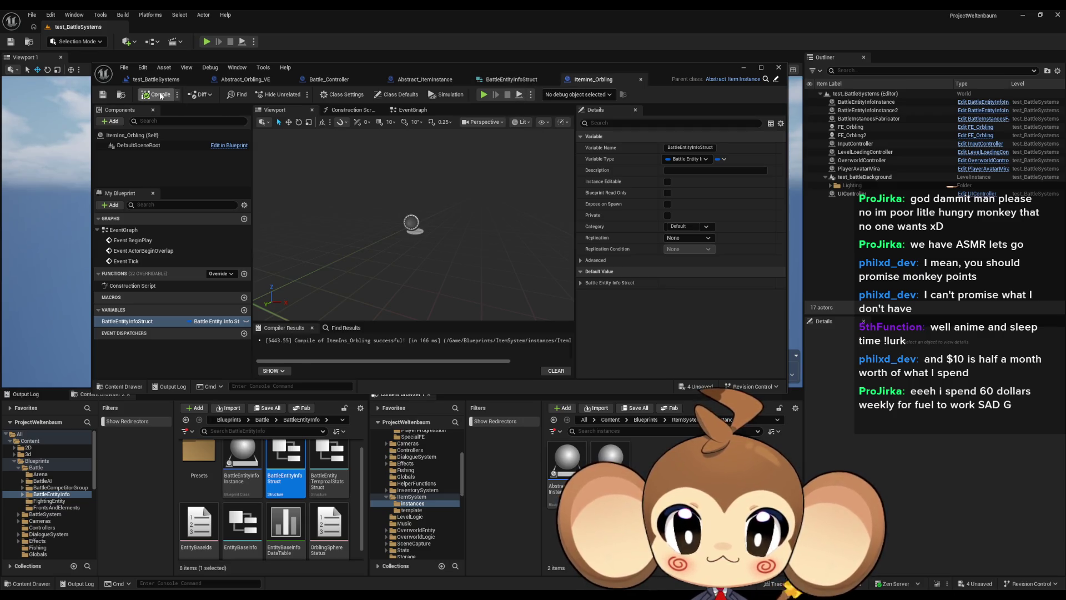
pyautogui.click(244, 79)
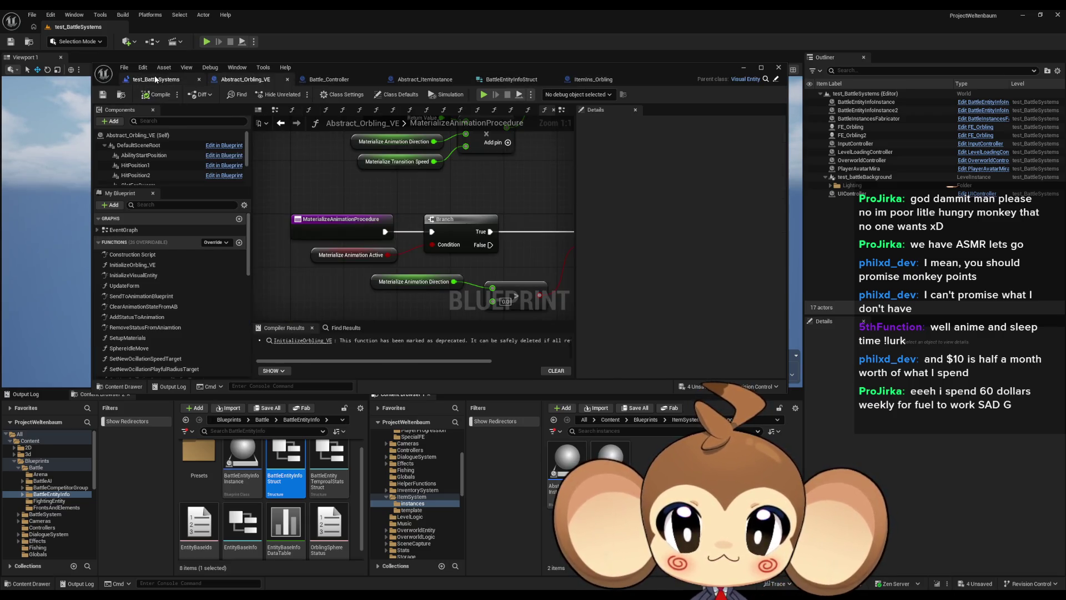
pyautogui.click(156, 79)
pyautogui.scroll(-3, 431, 264)
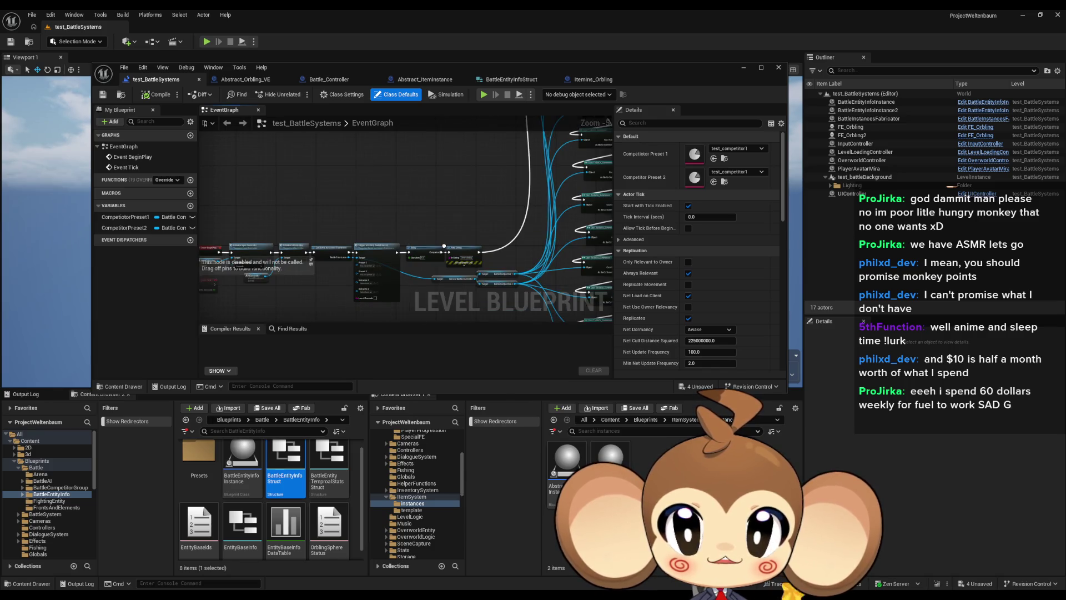
pyautogui.click(502, 79)
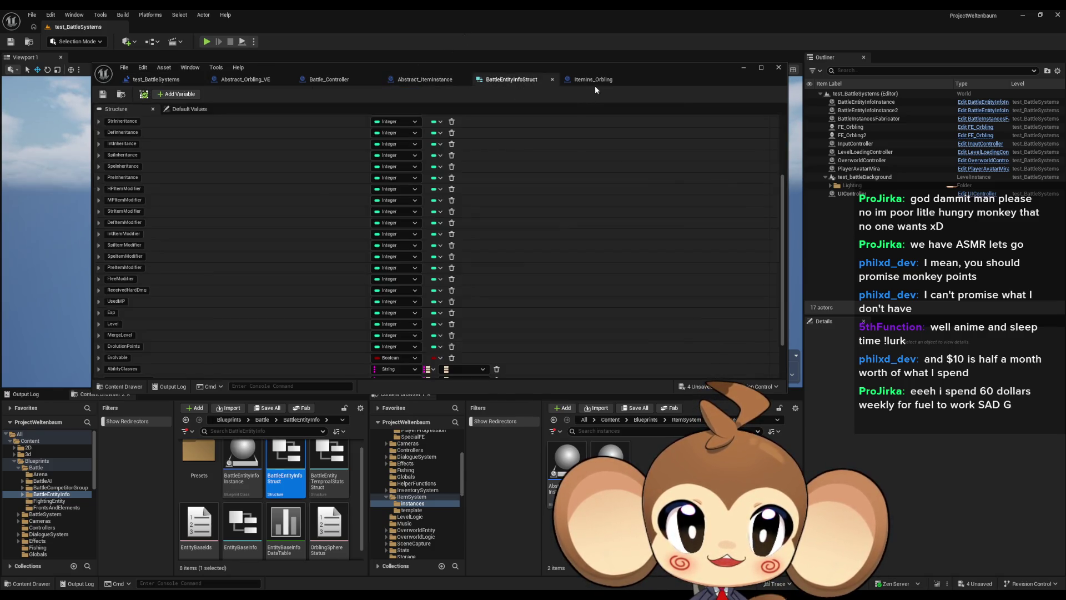
pyautogui.click(595, 85)
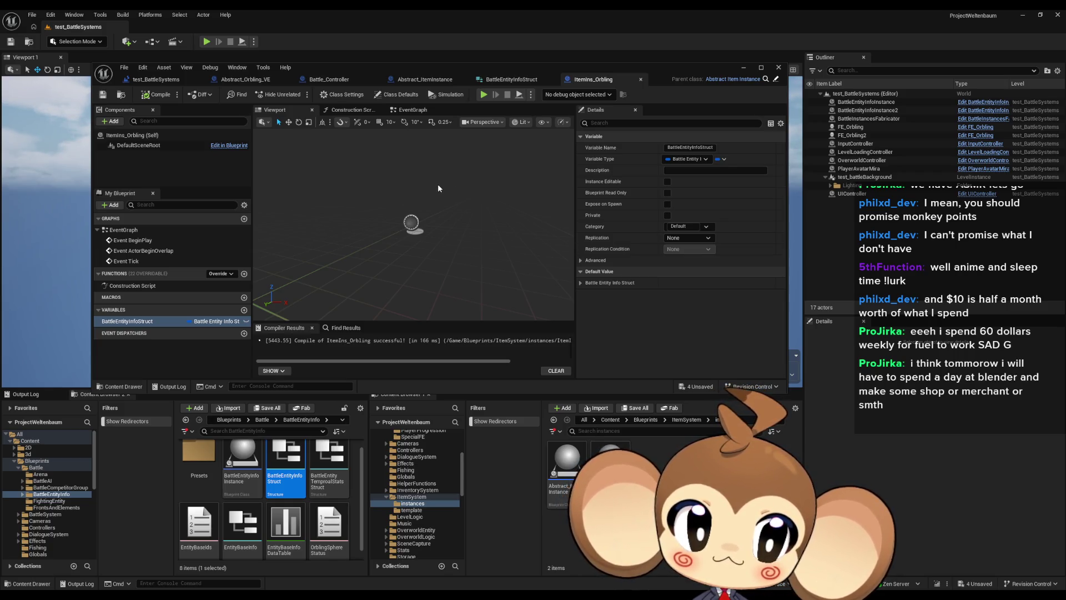
# - Expand and collapse the Battle Entity Info Struct default value fields, then deselect the variable
pyautogui.click(581, 283)
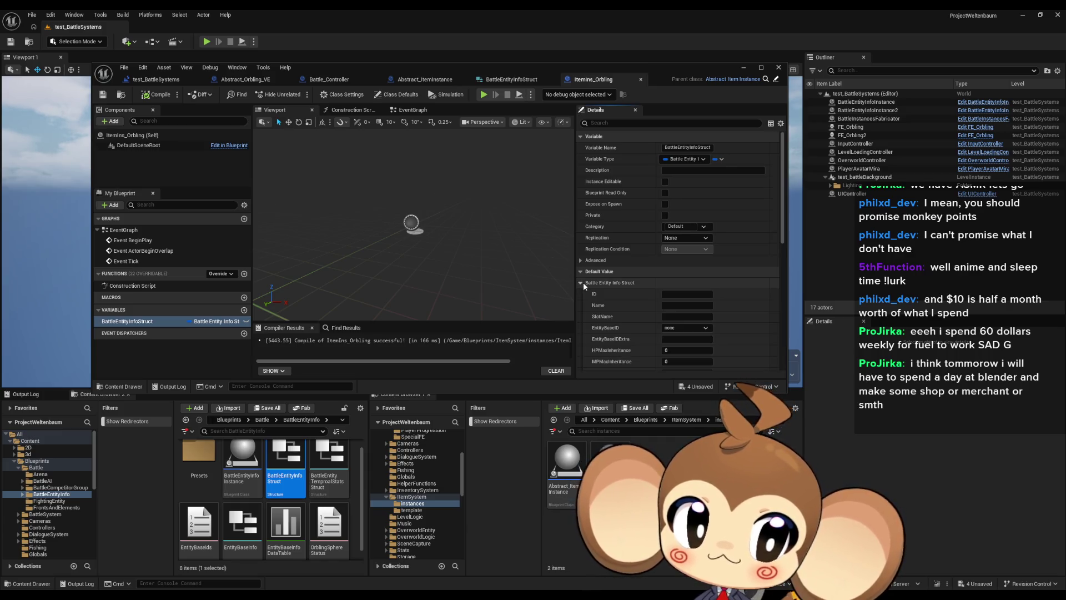
pyautogui.click(582, 283)
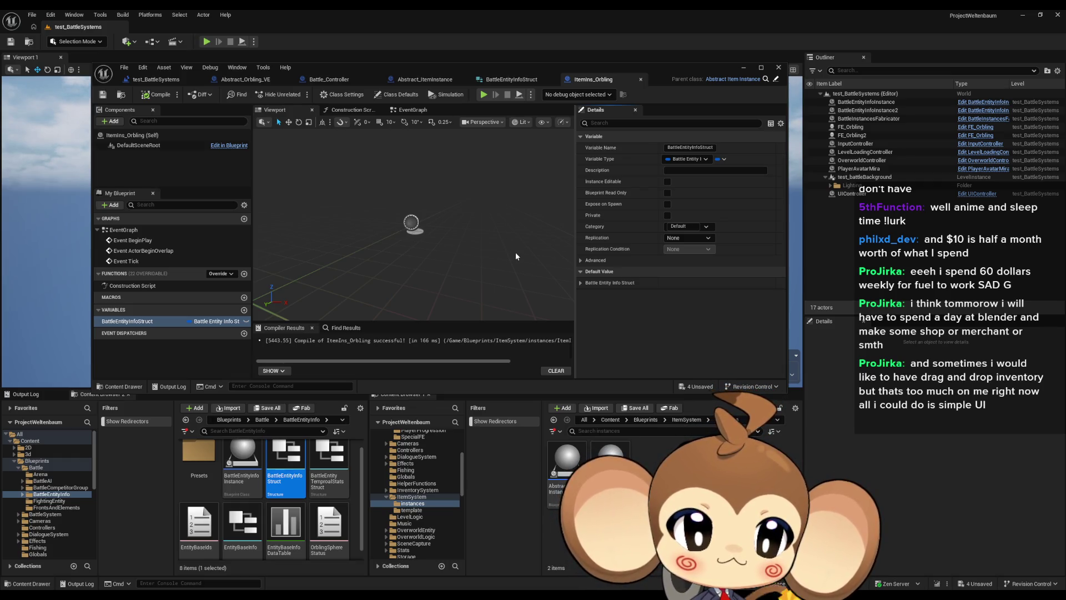
pyautogui.click(180, 363)
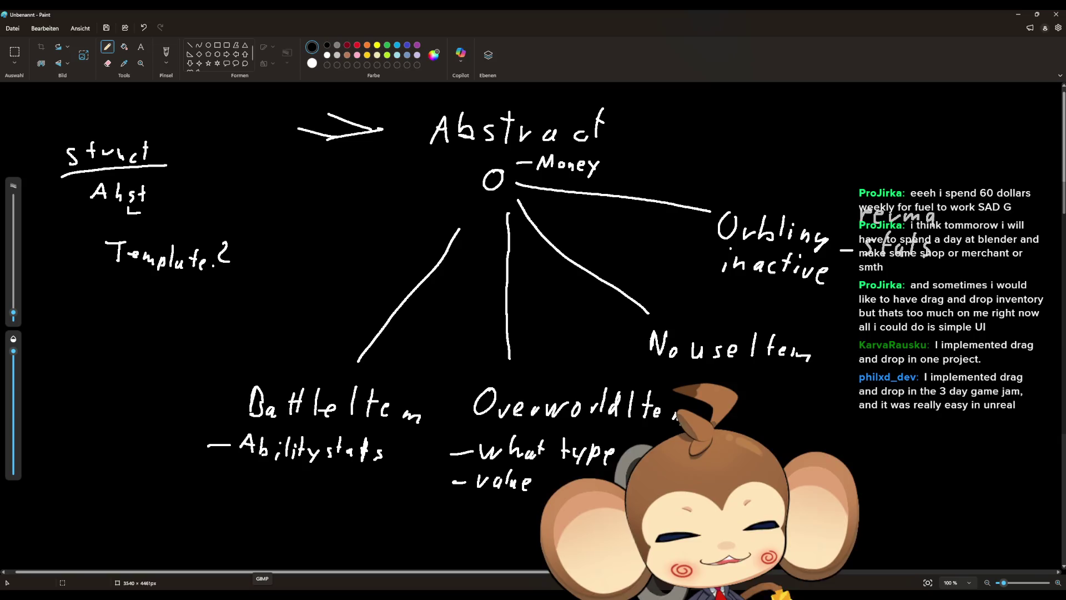
# - Switch from Paint to the GIMP window from the taskbar
pyautogui.click(262, 580)
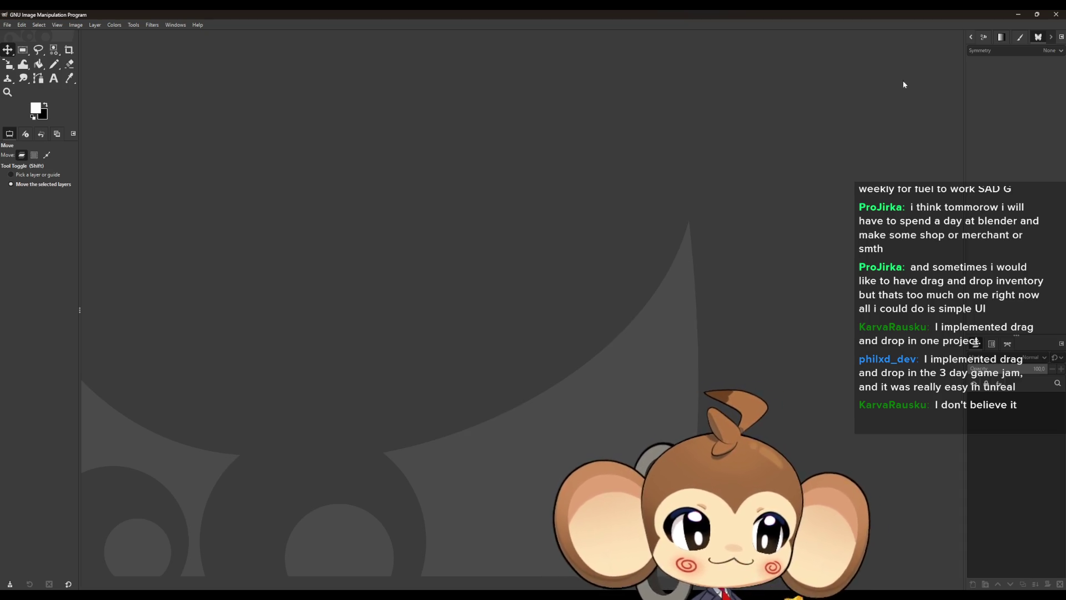
# - Close GIMP to reveal the Paint diagram
pyautogui.click(1059, 18)
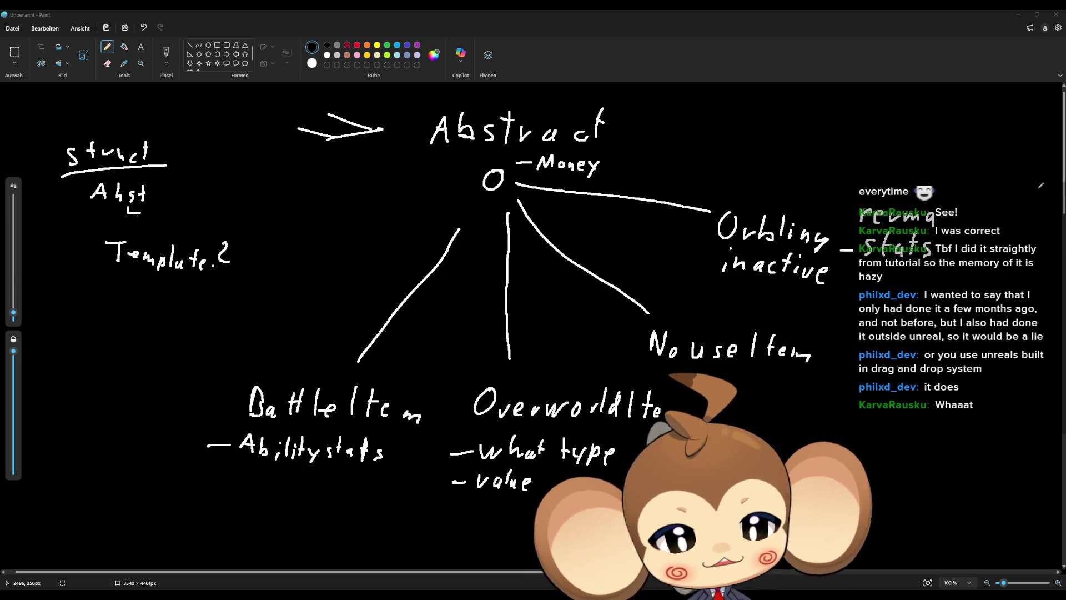
# - Bring the ItemIns_Orbling Unreal editor window to the front from the taskbar
pyautogui.moveTo(481, 586)
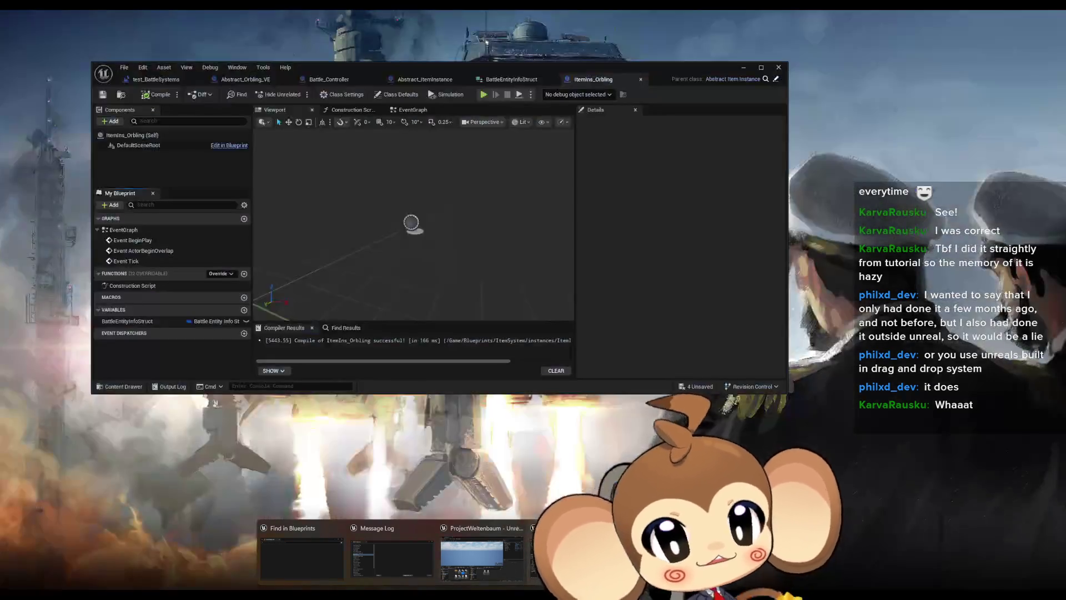
pyautogui.click(577, 555)
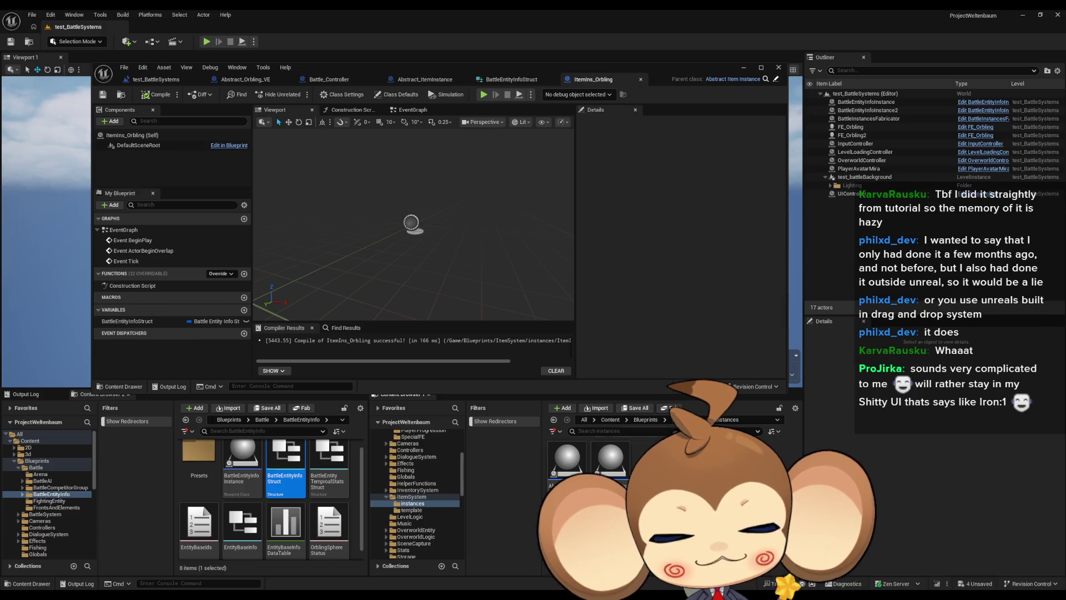
# - Create a Widget Blueprint based on User Widget in the instances folder and open it
pyautogui.rightClick(657, 489)
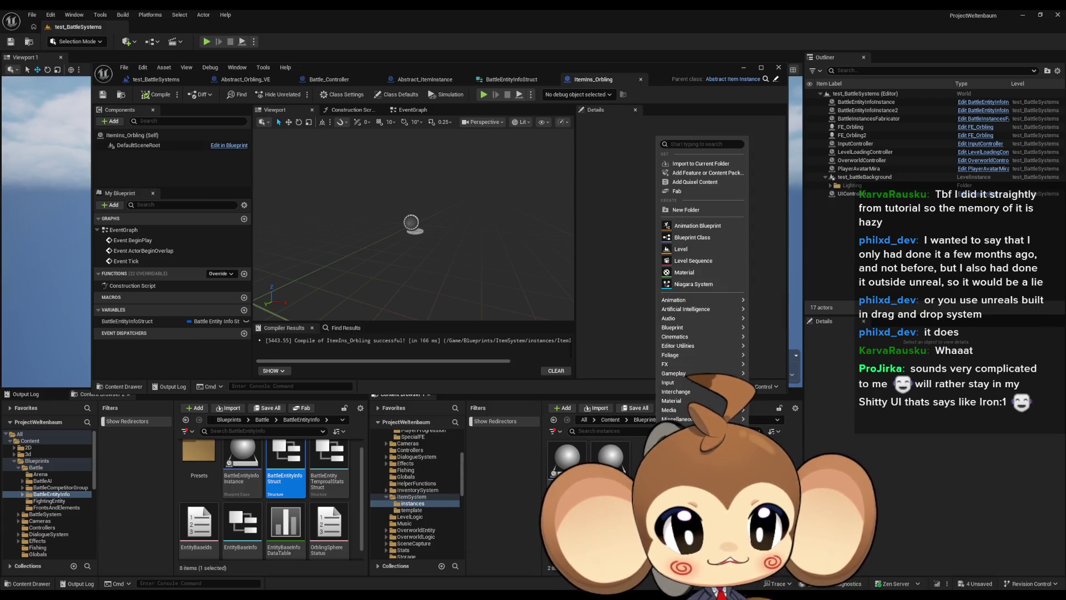
pyautogui.moveTo(678, 392)
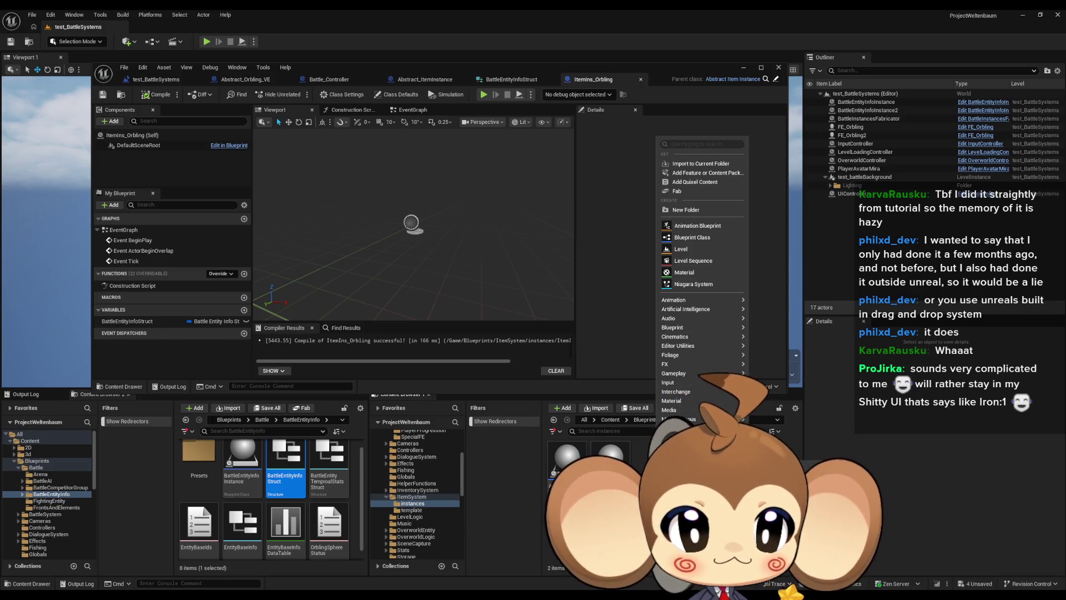
pyautogui.click(777, 483)
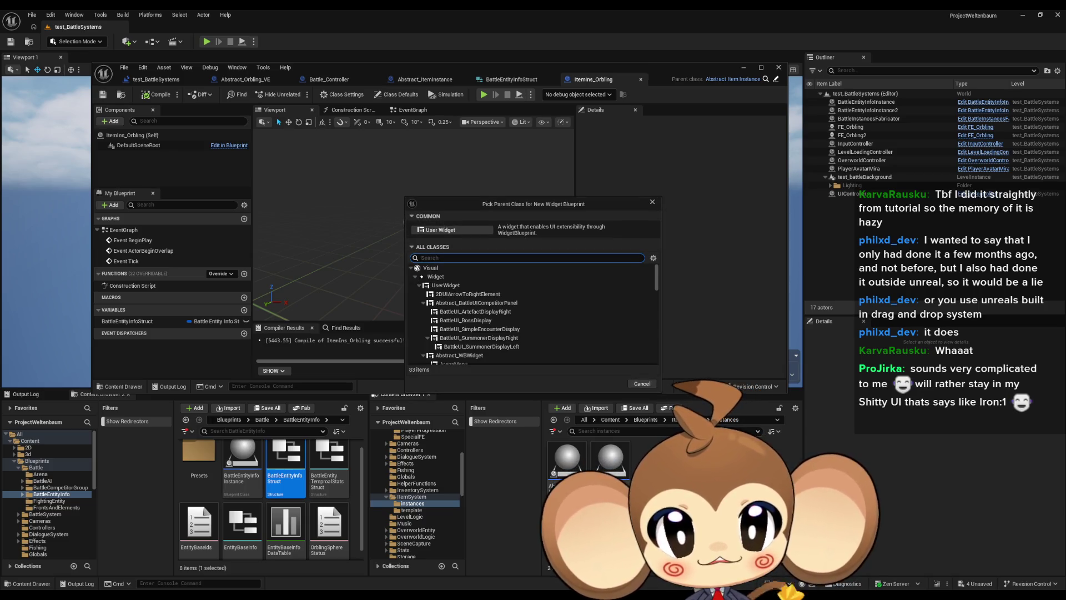
pyautogui.click(440, 230)
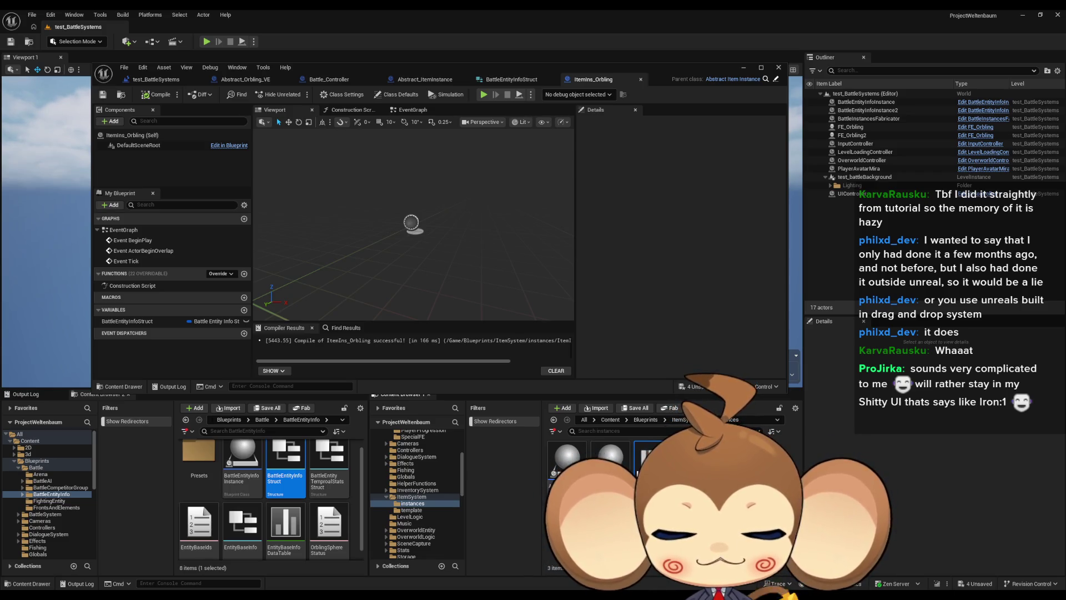
pyautogui.doubleClick(610, 458)
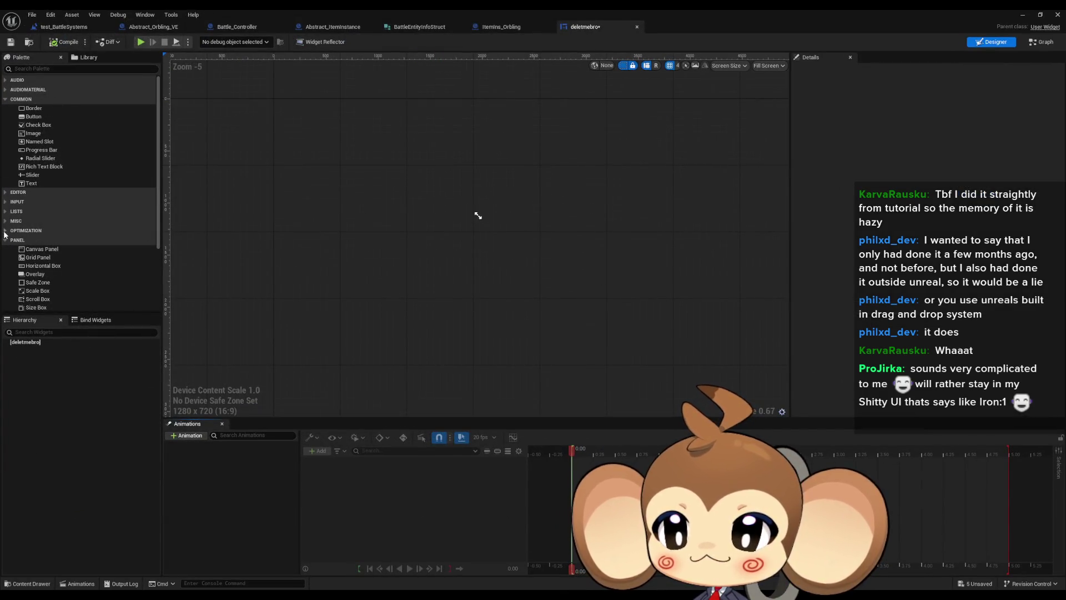
# - Expand the Palette's widget categories (Audio, Editor, Input, Synth, Primitive and others) to browse them
pyautogui.click(5, 221)
pyautogui.click(5, 211)
pyautogui.click(5, 201)
pyautogui.click(5, 192)
pyautogui.click(6, 89)
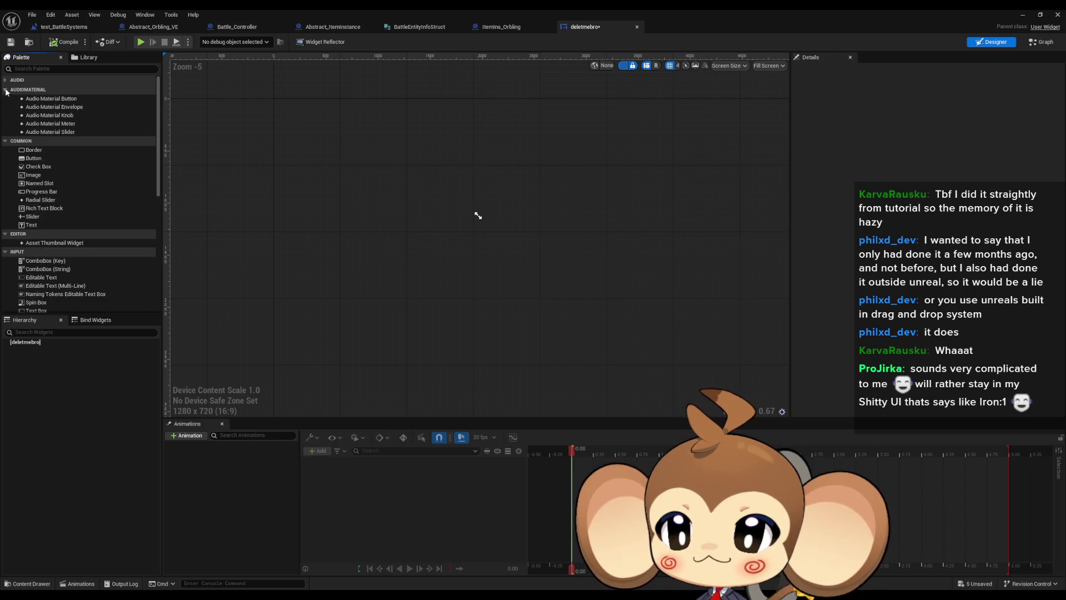
pyautogui.click(5, 80)
pyautogui.moveTo(158, 128); pyautogui.dragTo(171, 287)
pyautogui.click(5, 308)
pyautogui.click(5, 299)
pyautogui.click(5, 289)
pyautogui.click(5, 279)
pyautogui.click(6, 270)
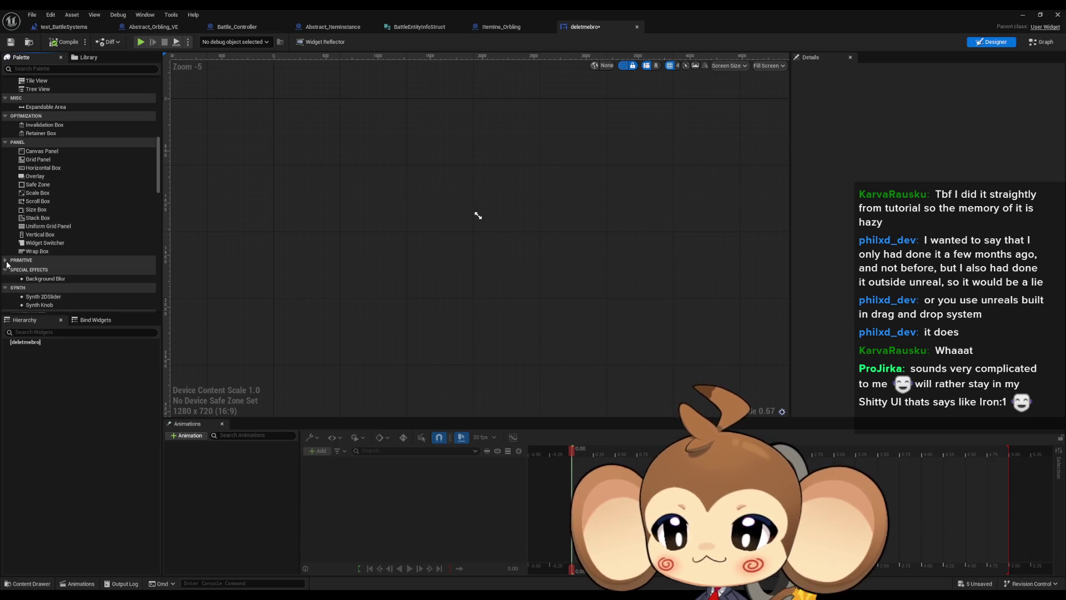
pyautogui.click(6, 261)
# - Filter the Palette by 'drag', clear the filter, and collapse the expanded categories
pyautogui.click(59, 69)
pyautogui.write('drag')
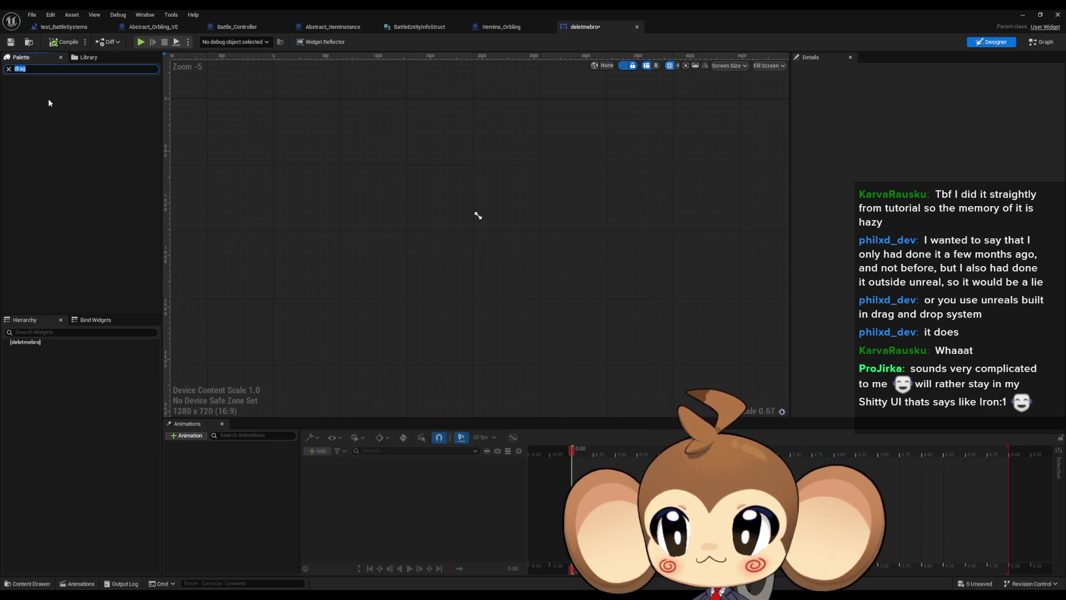
pyautogui.press('BackSpace')
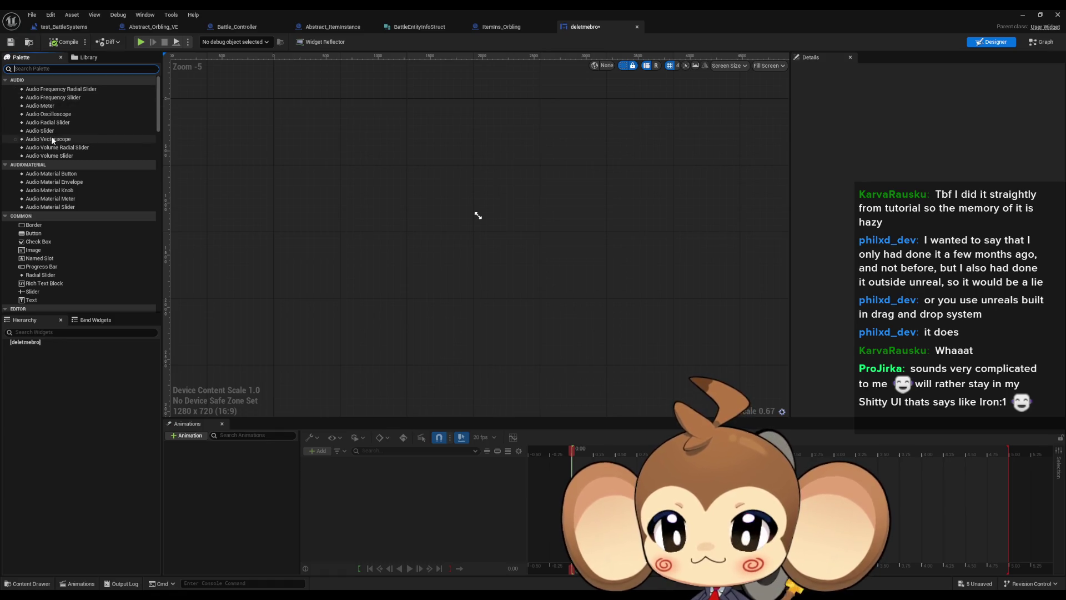
pyautogui.click(17, 80)
pyautogui.click(24, 89)
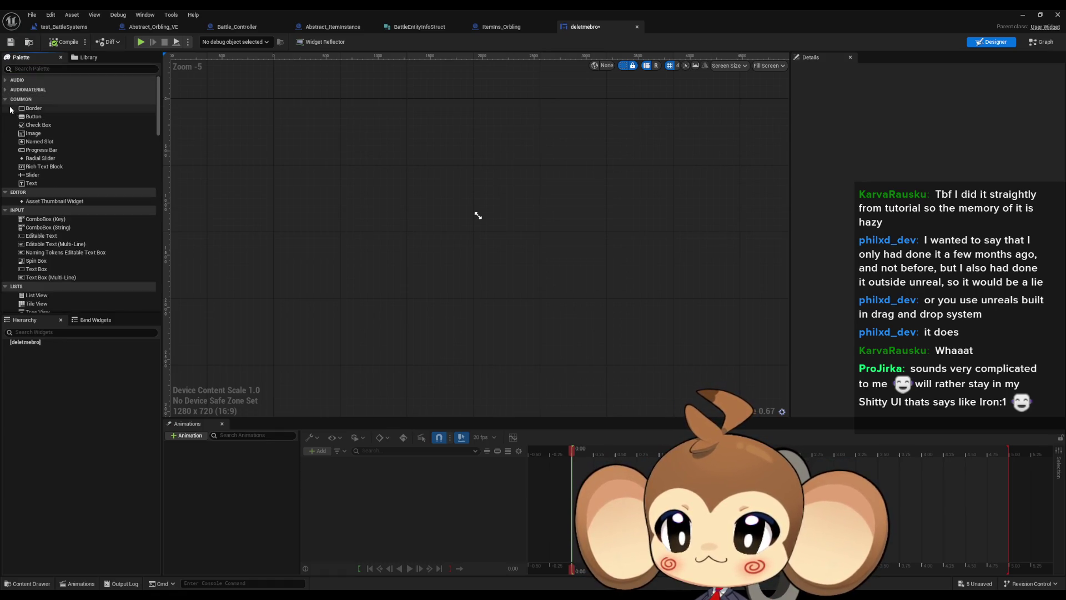
pyautogui.click(5, 192)
pyautogui.click(5, 201)
pyautogui.click(5, 211)
pyautogui.click(5, 220)
pyautogui.click(6, 231)
# - Place a Canvas Panel as the widget root with a Button inside, then view the event graph
pyautogui.moveTo(42, 249); pyautogui.dragTo(508, 243)
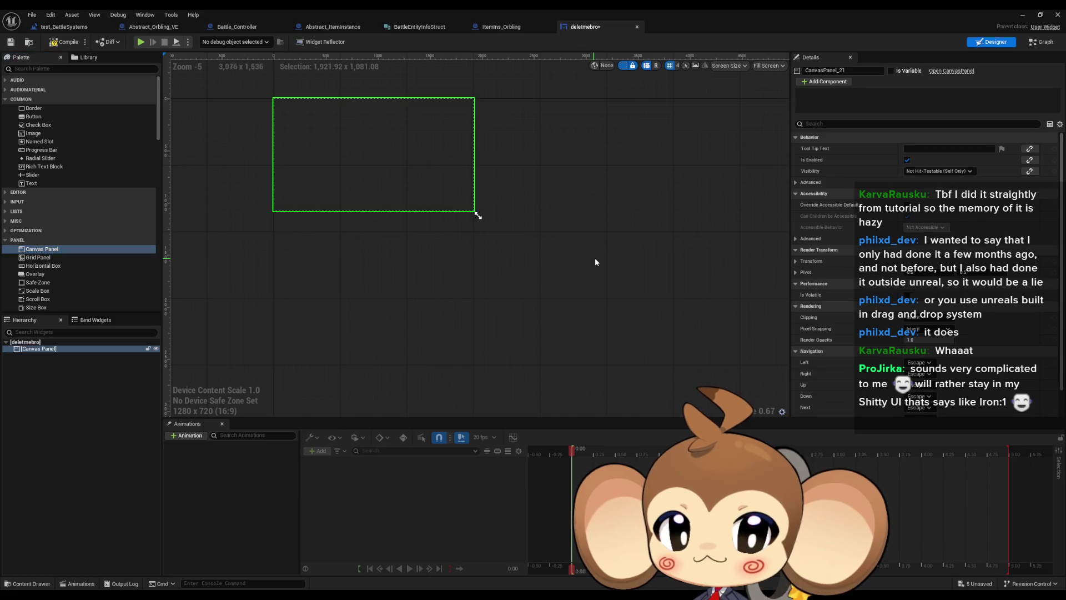
pyautogui.scroll(6, 390, 184)
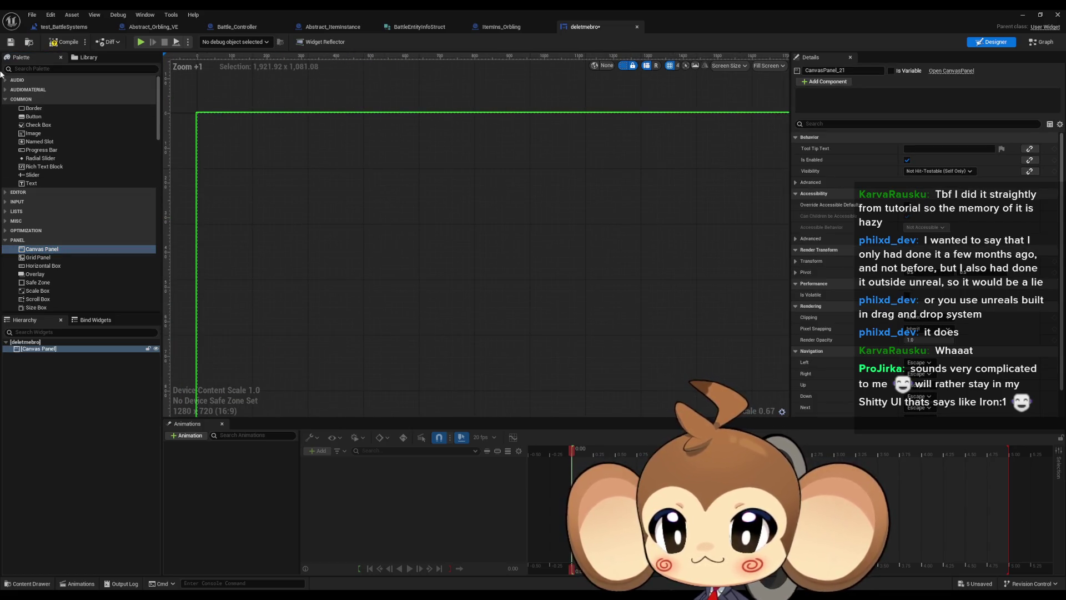
pyautogui.moveTo(34, 117); pyautogui.dragTo(351, 180)
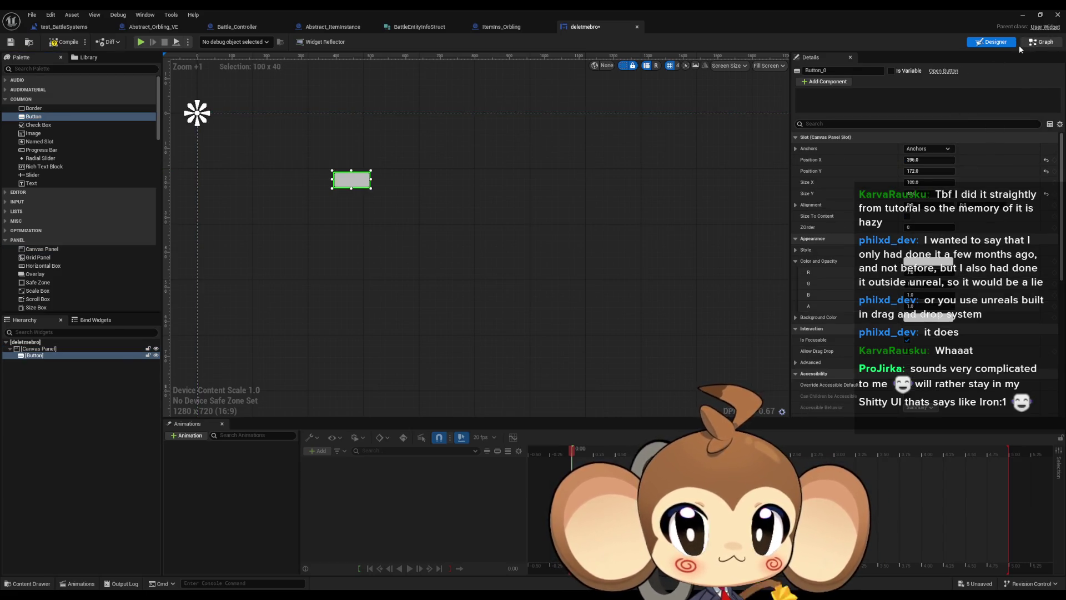
pyautogui.click(1021, 44)
pyautogui.click(982, 44)
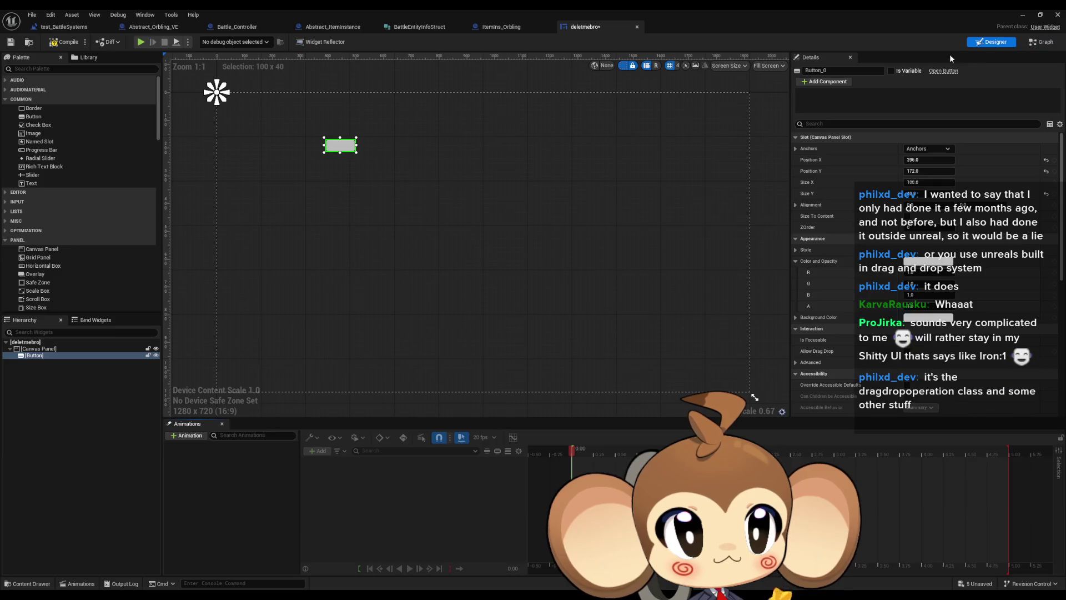
pyautogui.click(1036, 47)
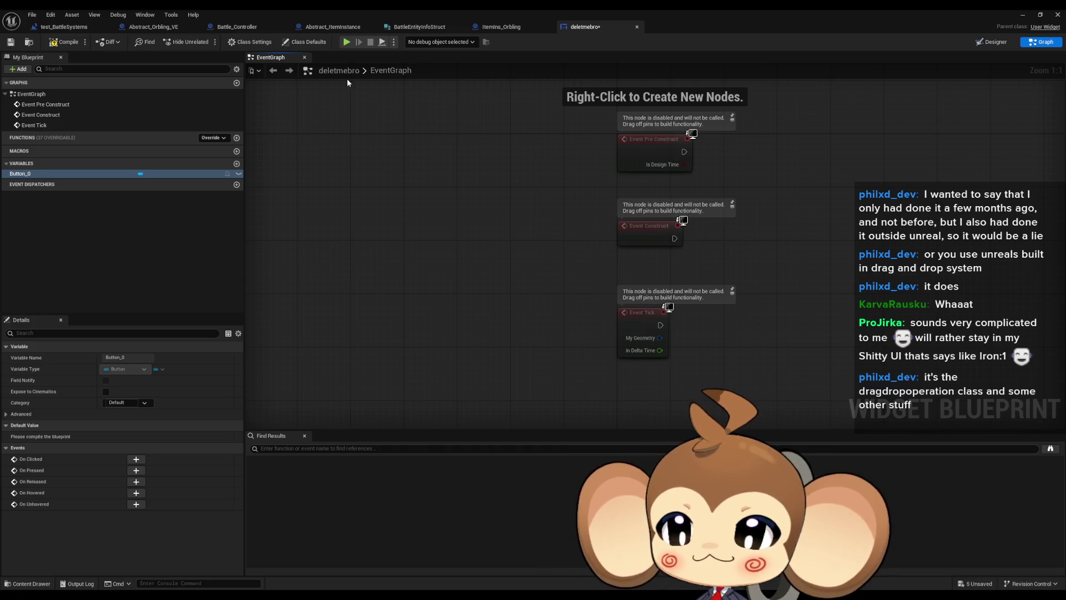
# - Add a Button 0 getter to the event graph and wire it into a Set Allow Drag Drop node
pyautogui.moveTo(104, 174)
pyautogui.mouseDown()
pyautogui.moveTo(466, 291)
pyautogui.moveTo(502, 371)
pyautogui.mouseUp()
pyautogui.click(522, 381)
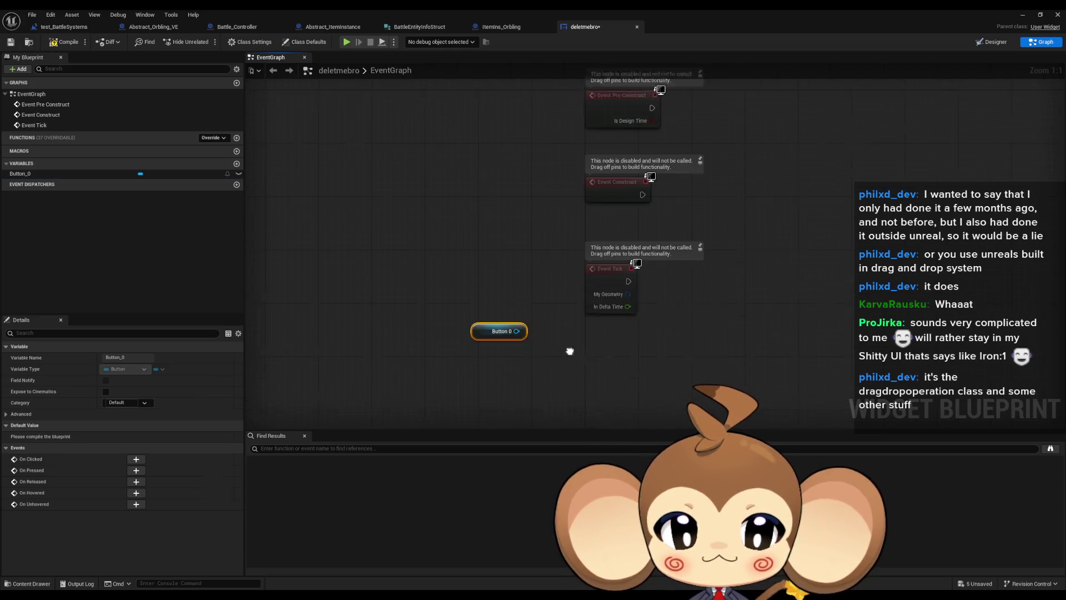
pyautogui.moveTo(516, 314); pyautogui.dragTo(568, 336)
pyautogui.write('drag')
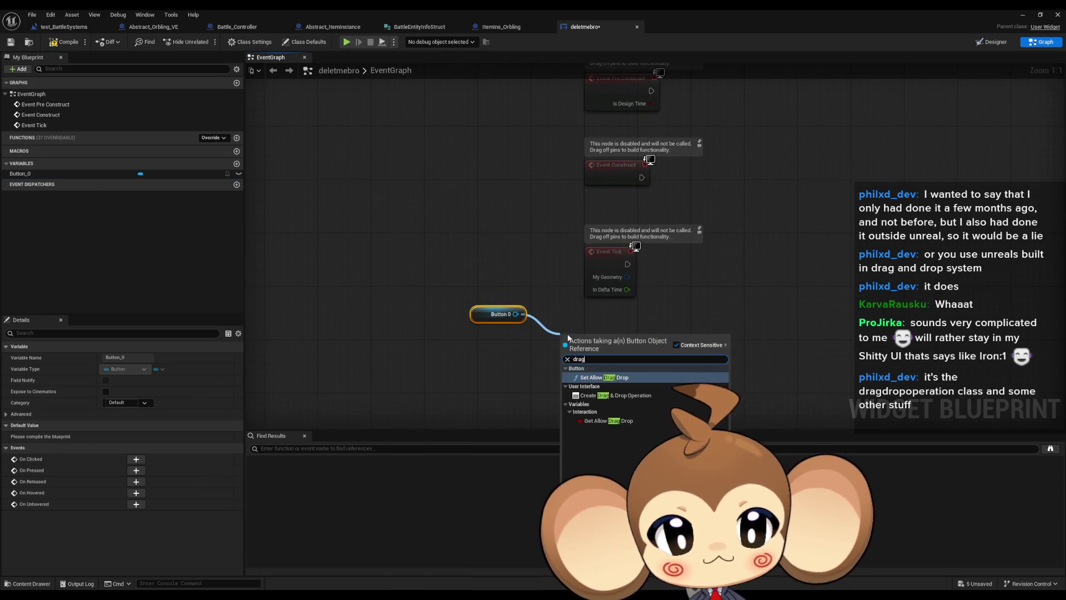
pyautogui.press('Return')
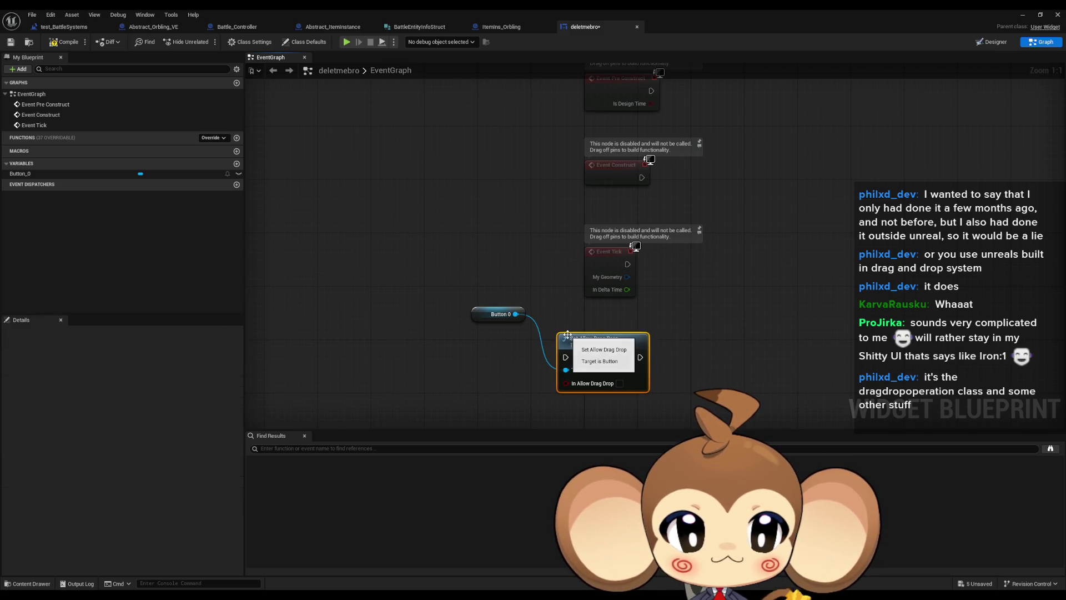
pyautogui.moveTo(650, 403); pyautogui.dragTo(538, 332)
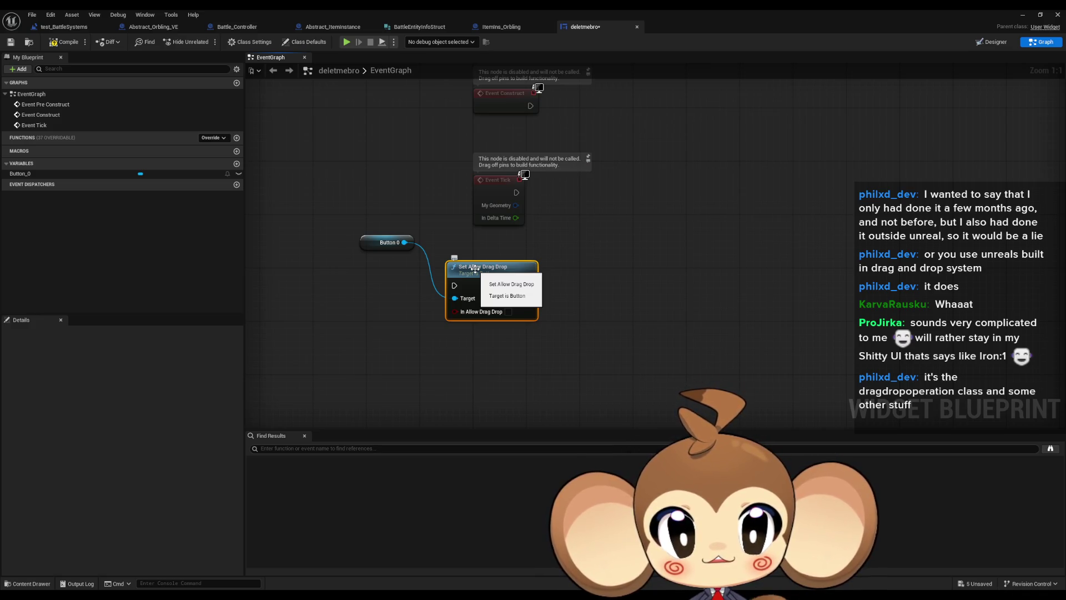
pyautogui.moveTo(404, 242)
pyautogui.mouseDown()
pyautogui.moveTo(430, 251)
pyautogui.moveTo(432, 335)
pyautogui.mouseUp()
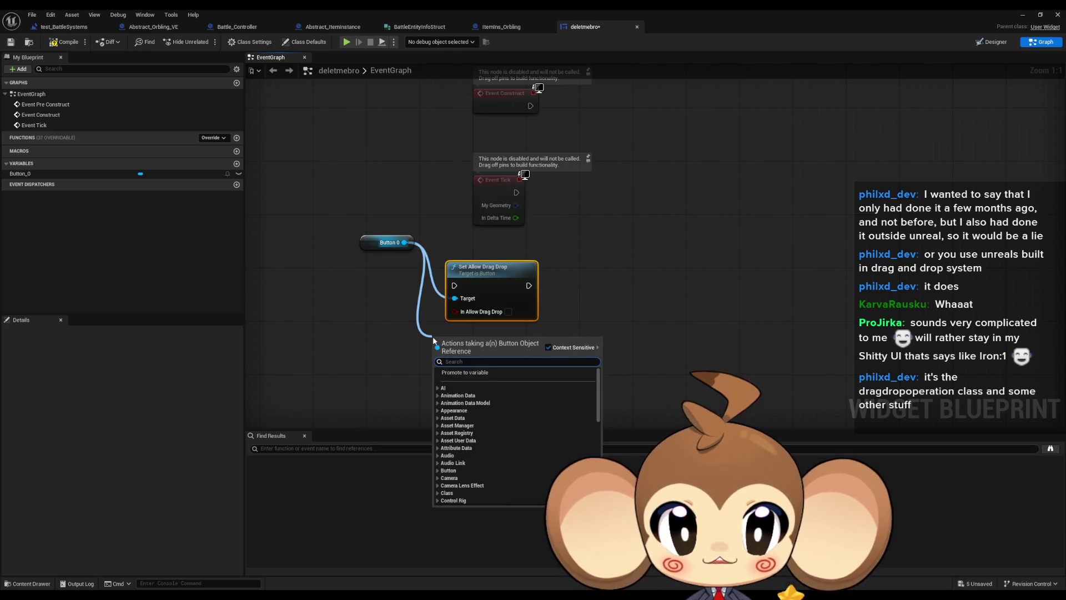
# - Add a Create Drag & Drop Operation node from the 'drag' search and nudge it right
pyautogui.write('drag')
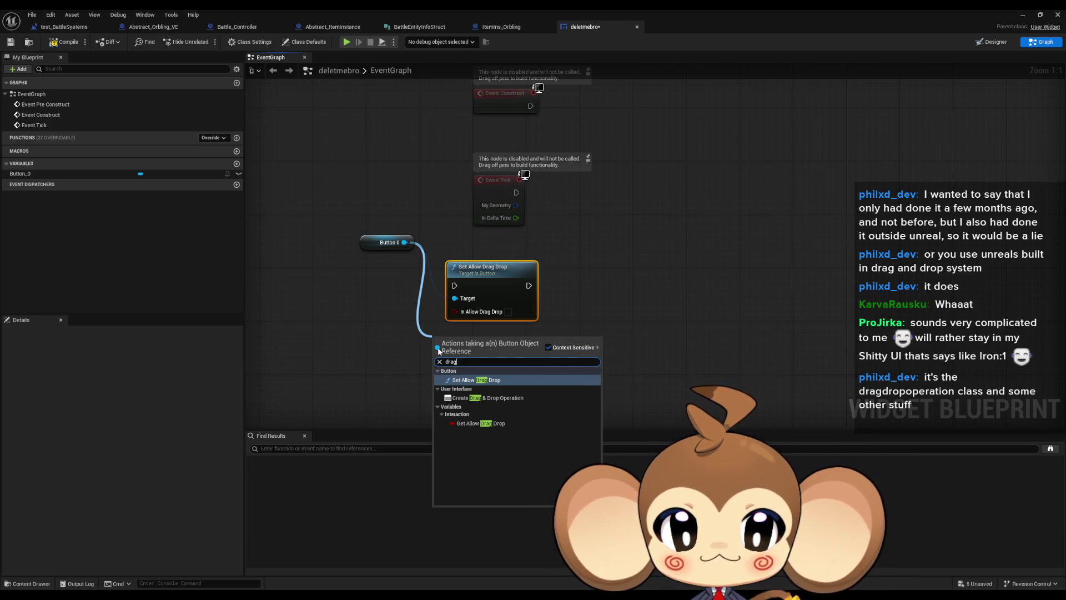
pyautogui.click(500, 398)
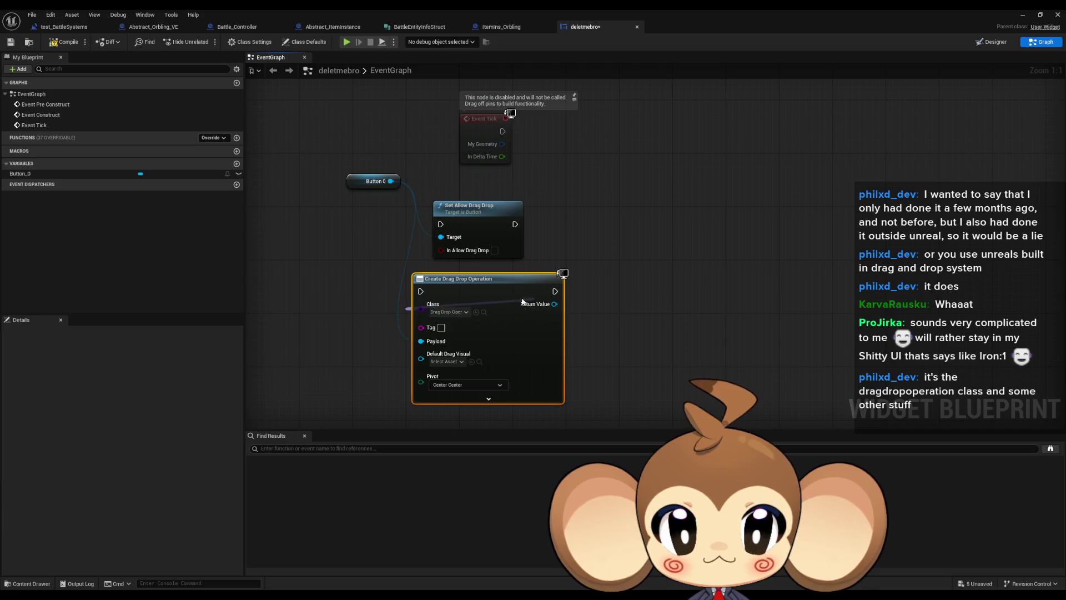
pyautogui.moveTo(522, 302); pyautogui.dragTo(549, 302)
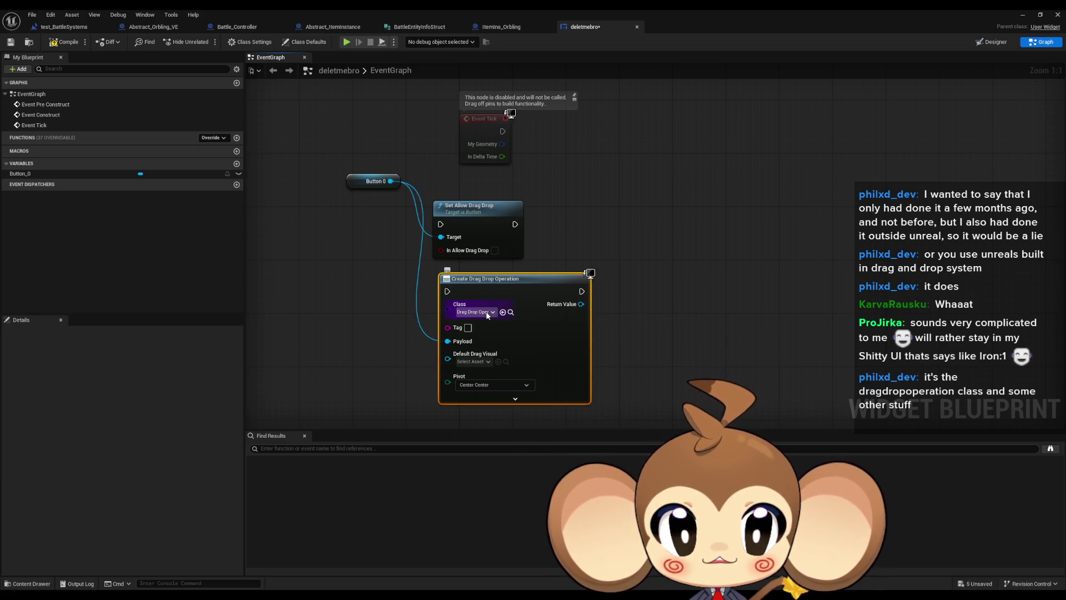
pyautogui.moveTo(379, 345); pyautogui.dragTo(381, 291)
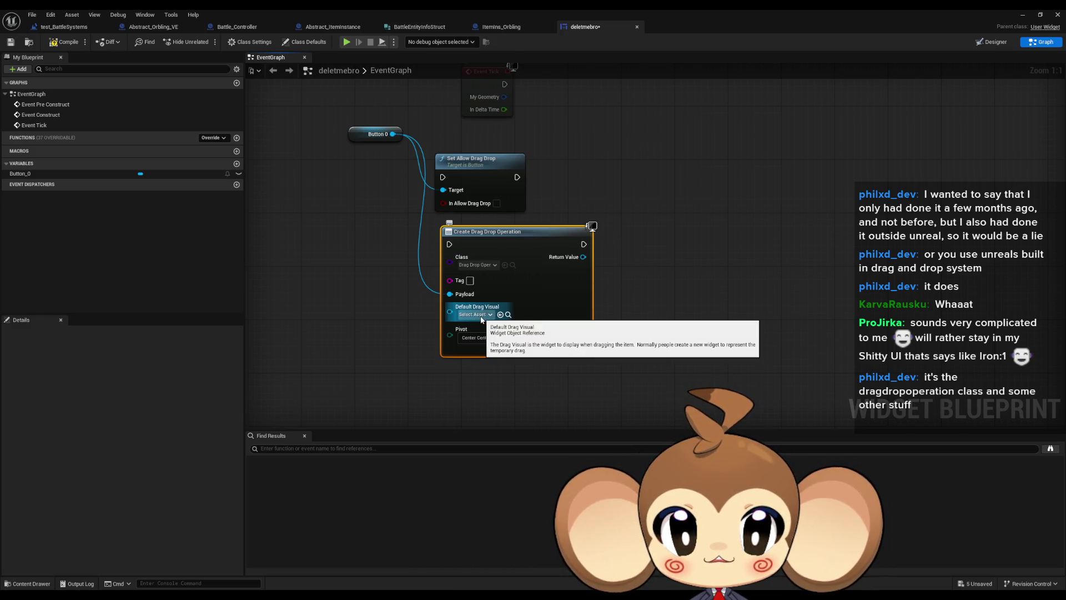
# - Check the Pivot choices, keeping Center Center, then list 'drag' actions from Return Value
pyautogui.click(502, 341)
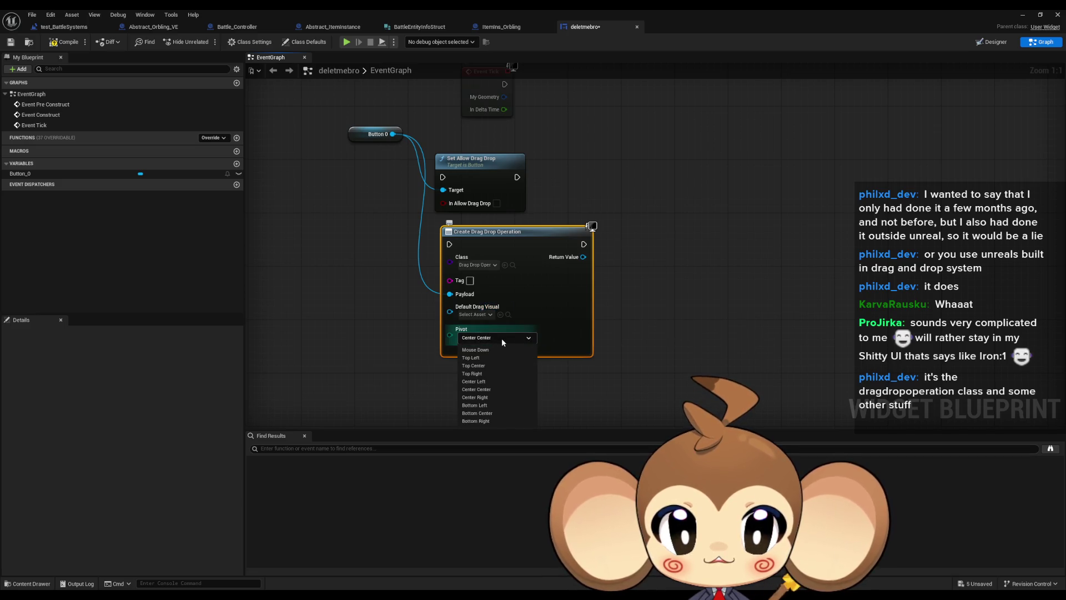
pyautogui.click(512, 342)
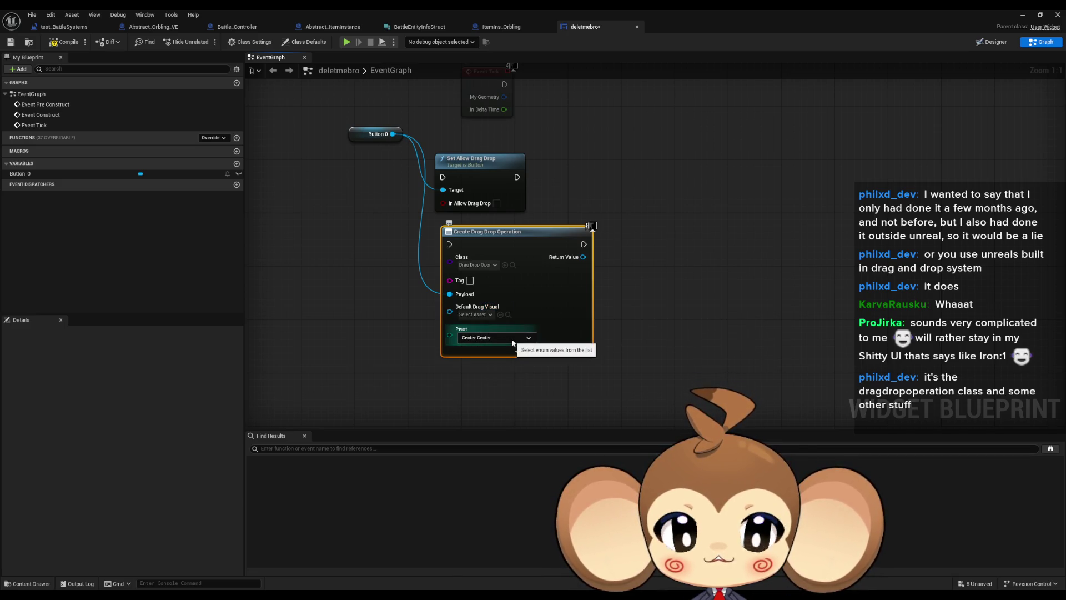
pyautogui.moveTo(511, 340); pyautogui.dragTo(517, 314)
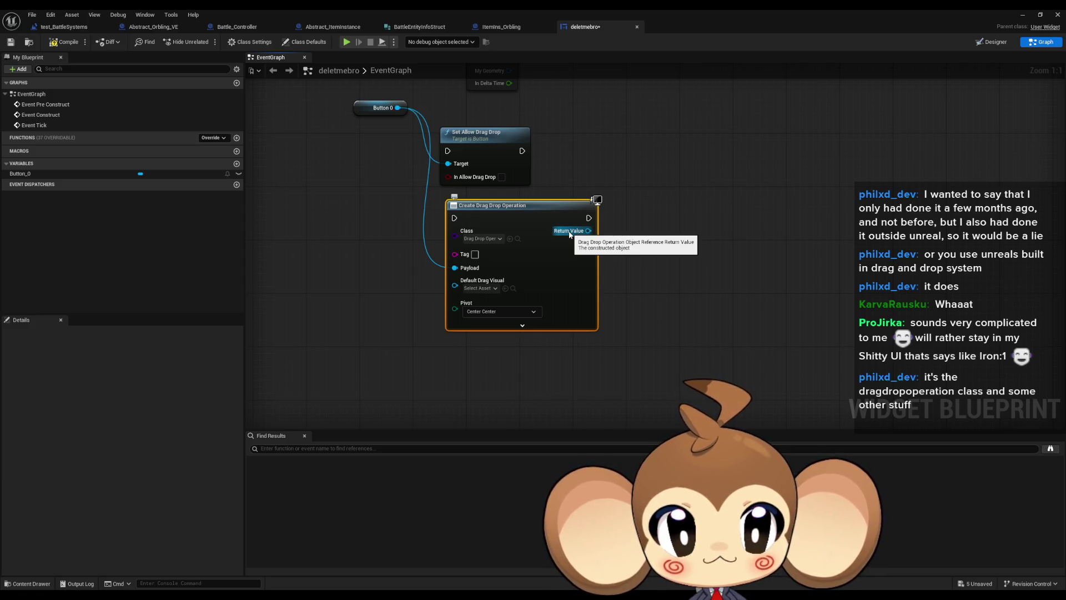
pyautogui.moveTo(570, 234); pyautogui.dragTo(722, 251)
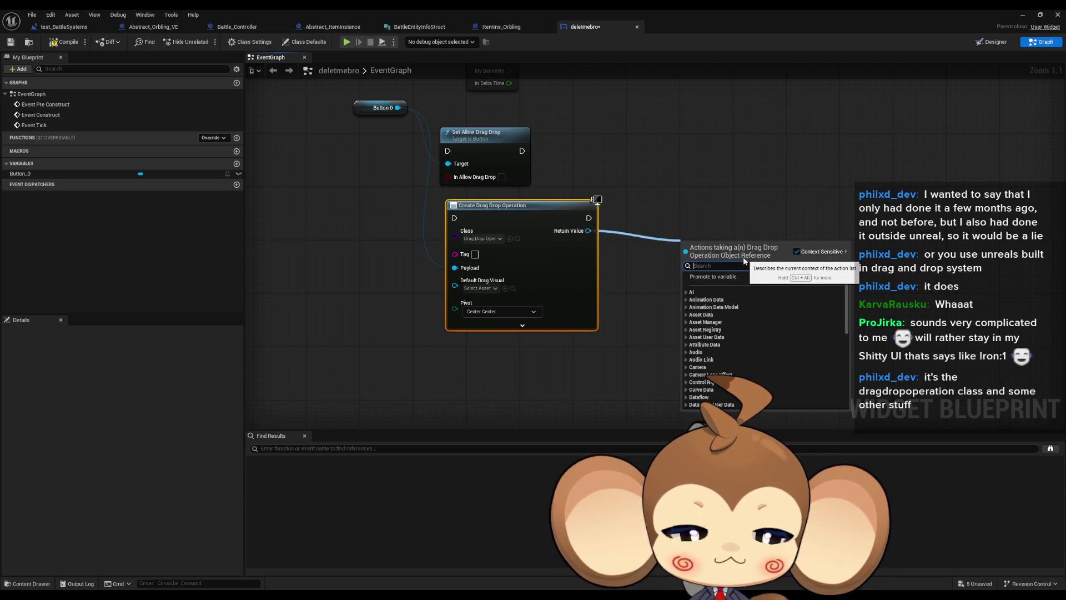
pyautogui.write('drag')
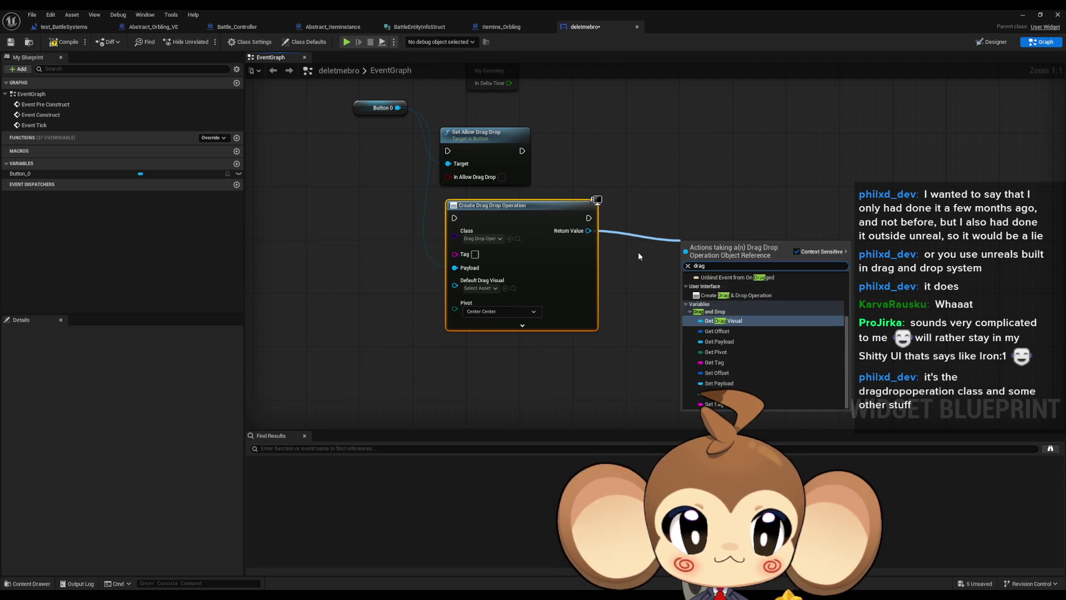
pyautogui.scroll(3, 794, 330)
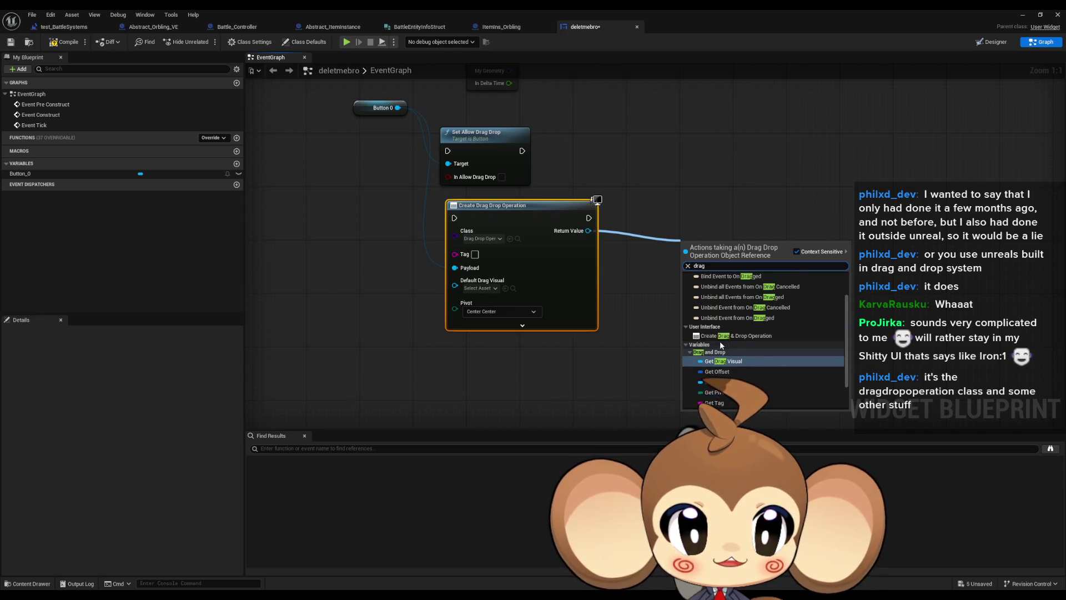
pyautogui.scroll(-3, 738, 336)
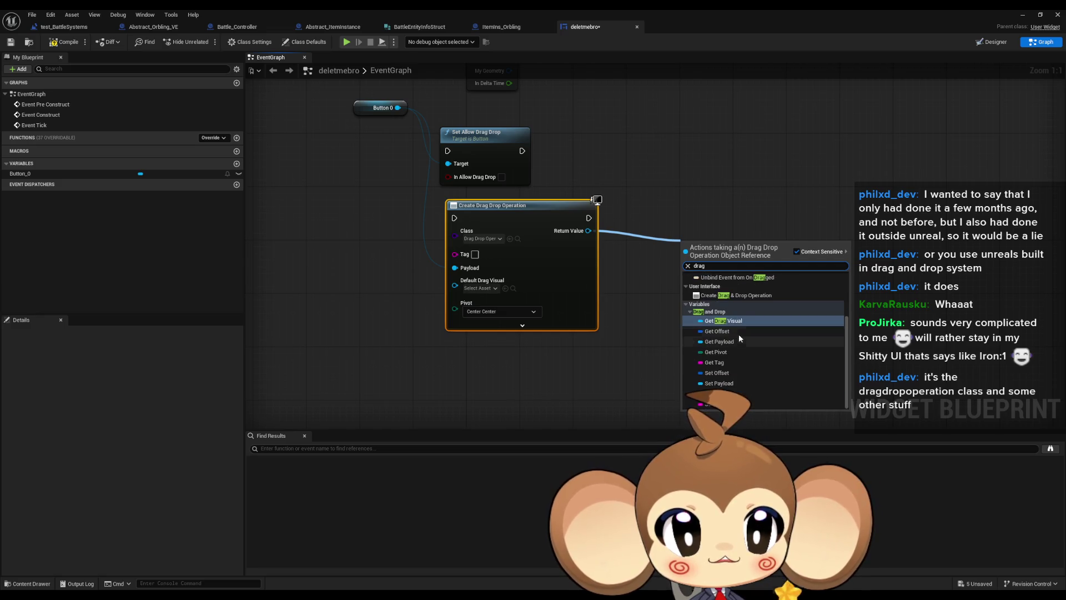
# - Close the deletmebro editor and force-delete the deletmebro widget blueprint asset
pyautogui.click(545, 365)
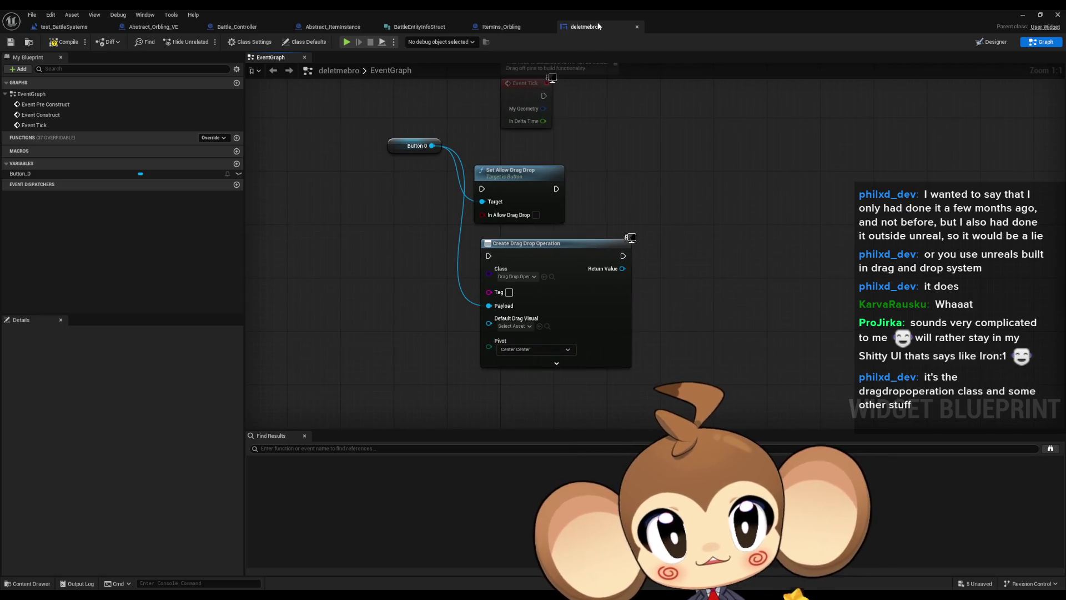
pyautogui.click(637, 27)
pyautogui.hotkey('alt', 'Tab')
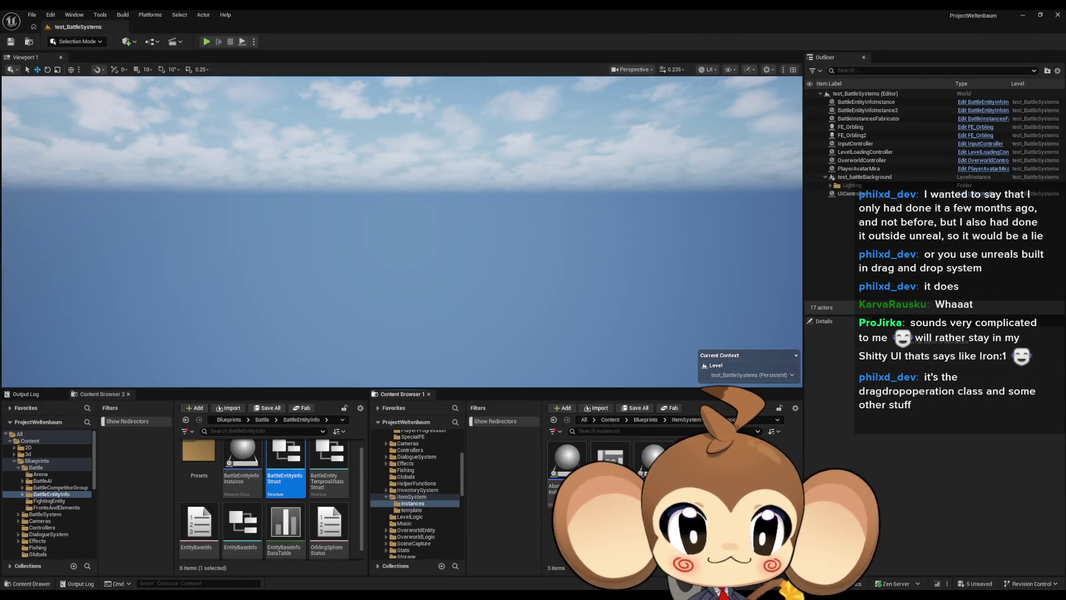
pyautogui.press('Delete')
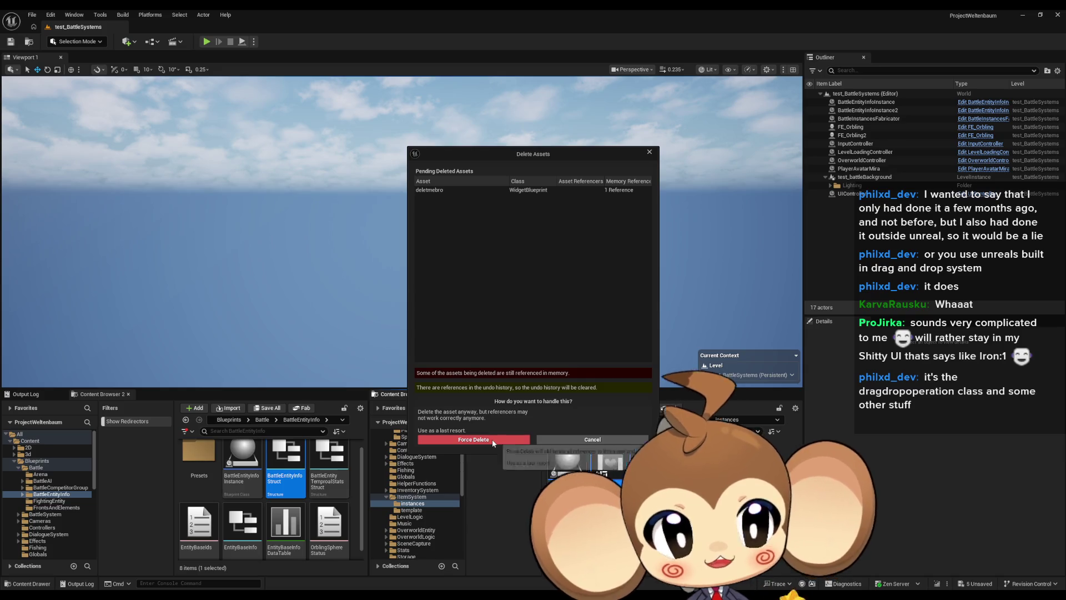
pyautogui.click(517, 439)
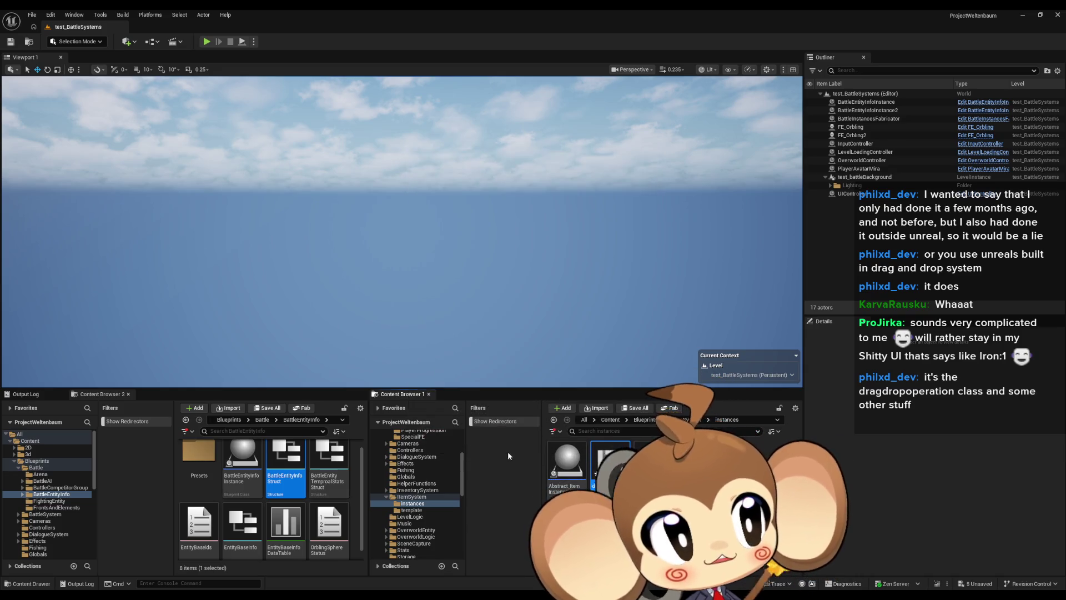
# - Open the ItemIns_Orbling blueprint and bring Abstract_ItemInstance up full-screen
pyautogui.click(610, 458)
pyautogui.doubleClick(610, 458)
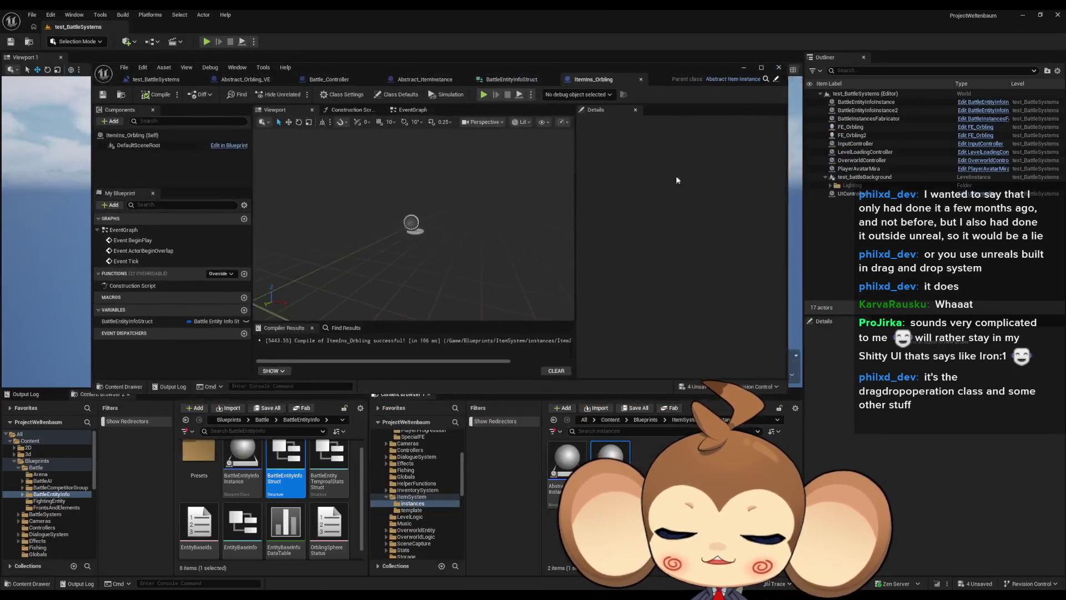
pyautogui.doubleClick(617, 9)
pyautogui.click(425, 79)
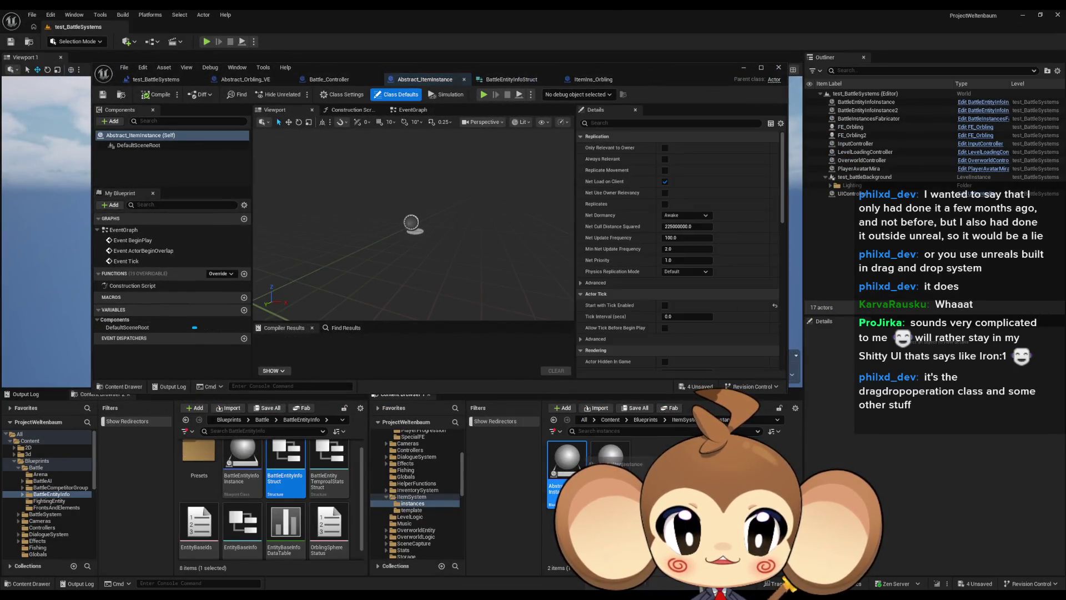
pyautogui.doubleClick(521, 68)
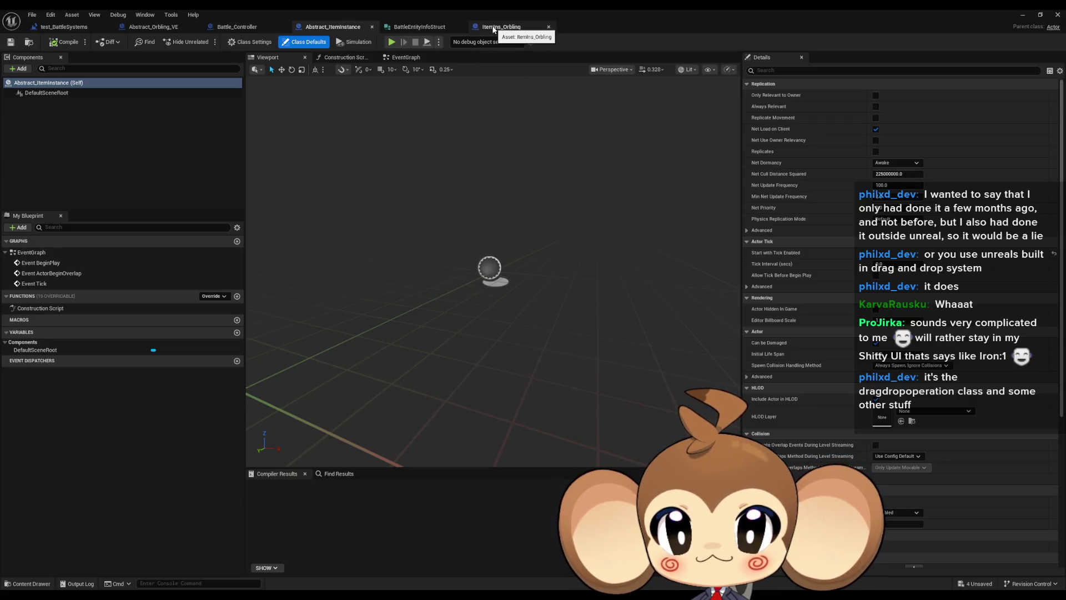
# - Move the Abstract_ItemInstance tab after BattleEntityInfoStruct and compare it against ItemIns_Orbling
pyautogui.moveTo(331, 26); pyautogui.dragTo(422, 27)
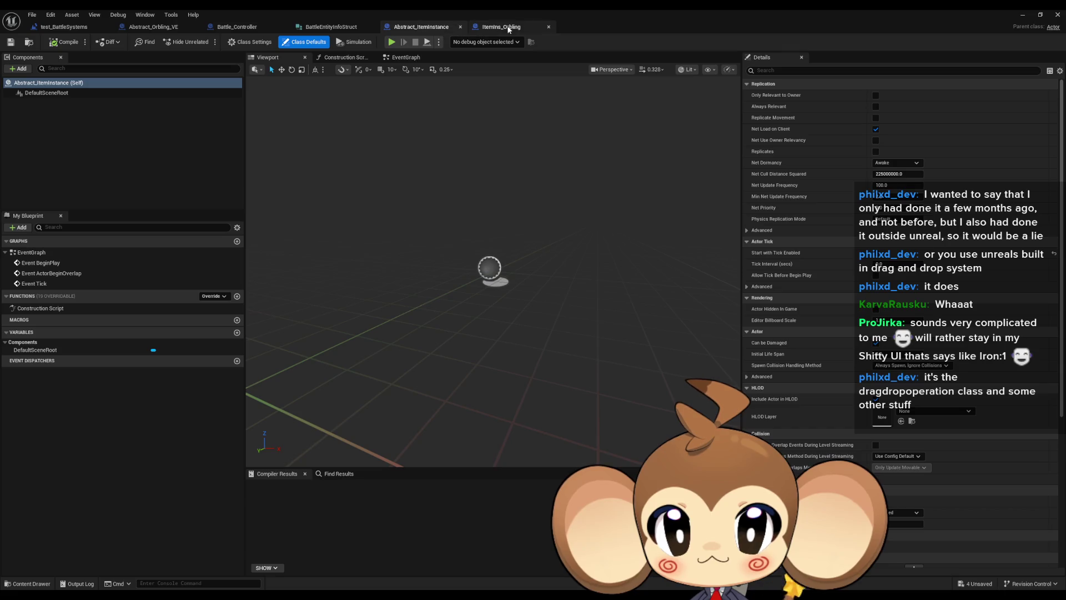
pyautogui.click(499, 27)
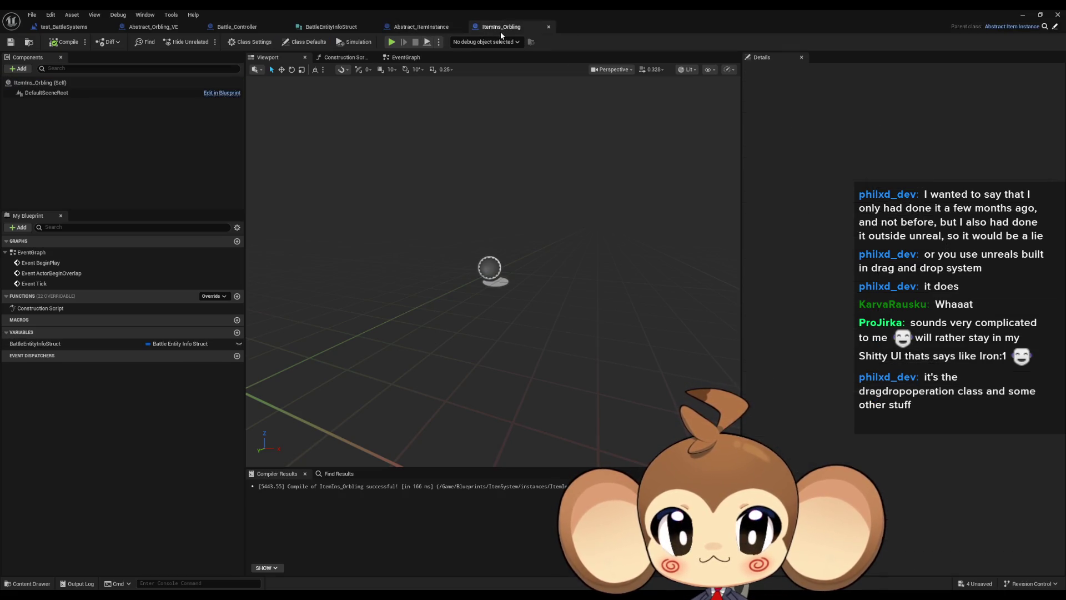
pyautogui.click(419, 27)
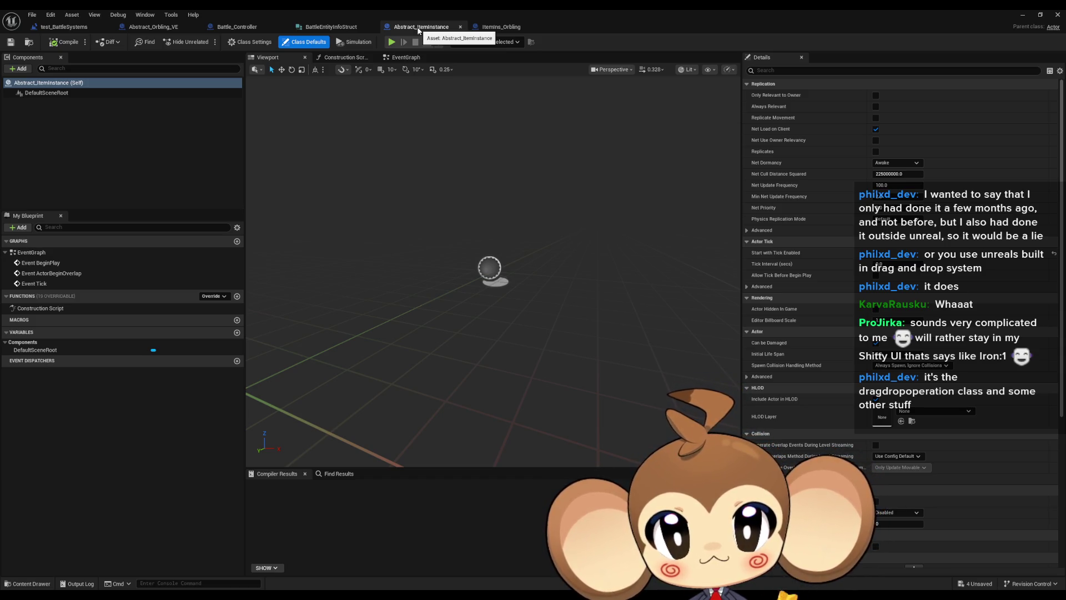
pyautogui.click(500, 28)
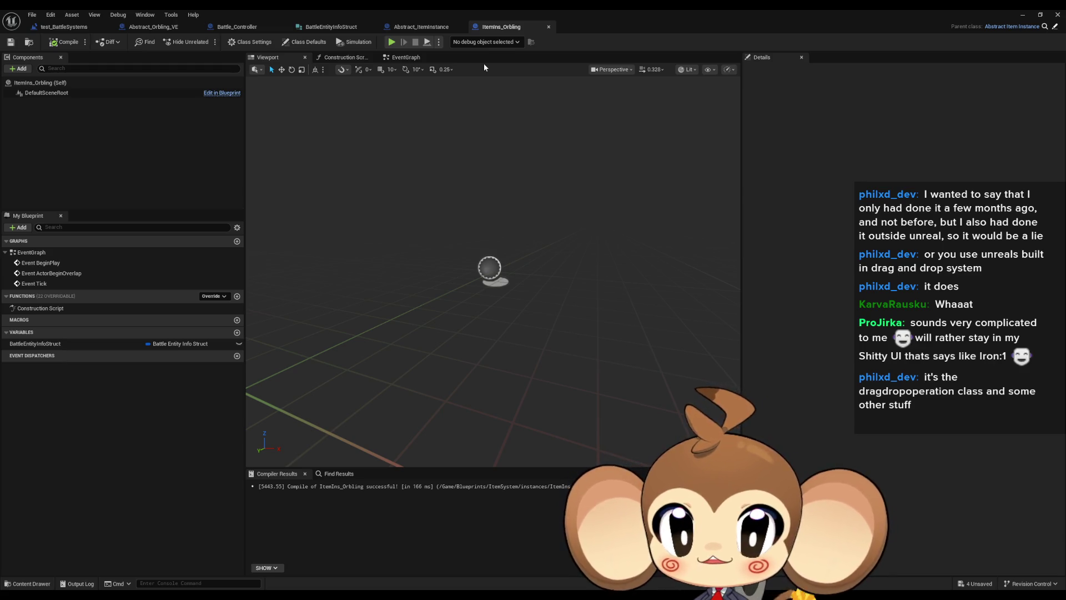
pyautogui.click(433, 29)
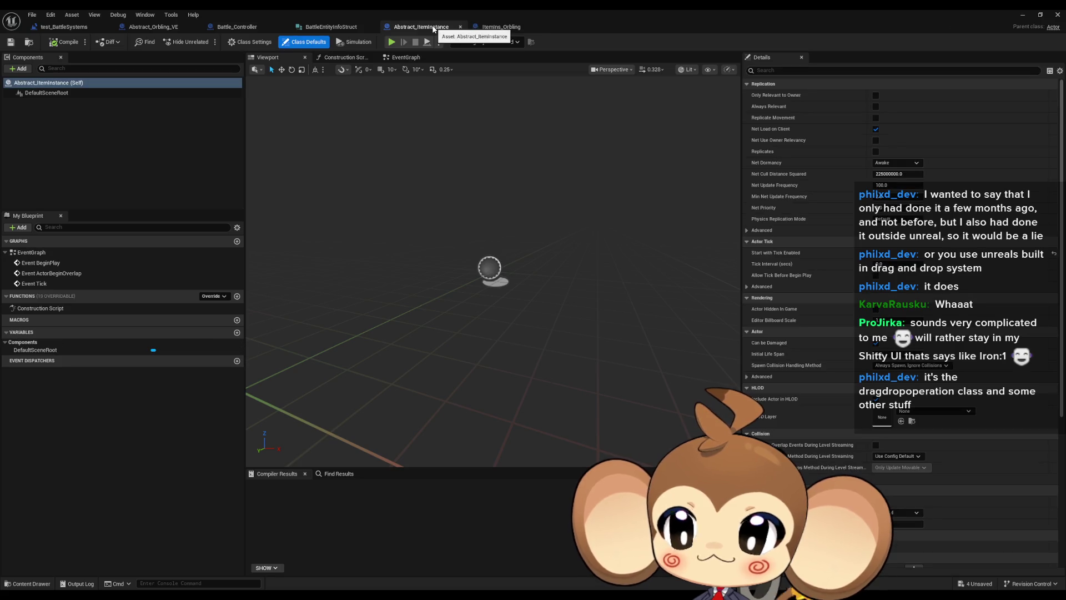
pyautogui.click(502, 27)
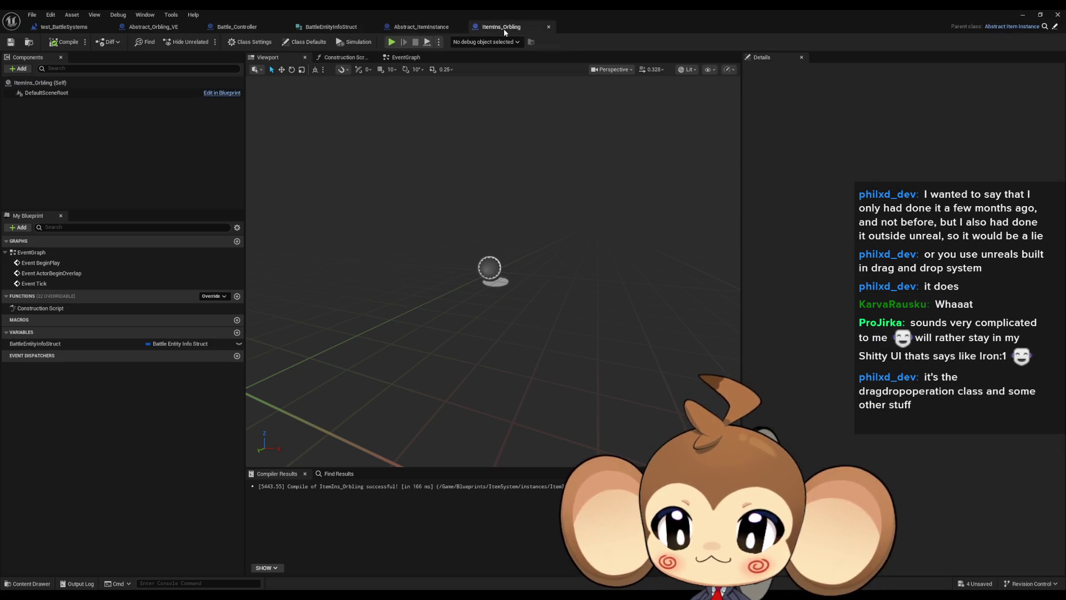
pyautogui.click(438, 29)
# - Restore the editor window, show the Output Log, and switch to the Paint diagram
pyautogui.doubleClick(428, 9)
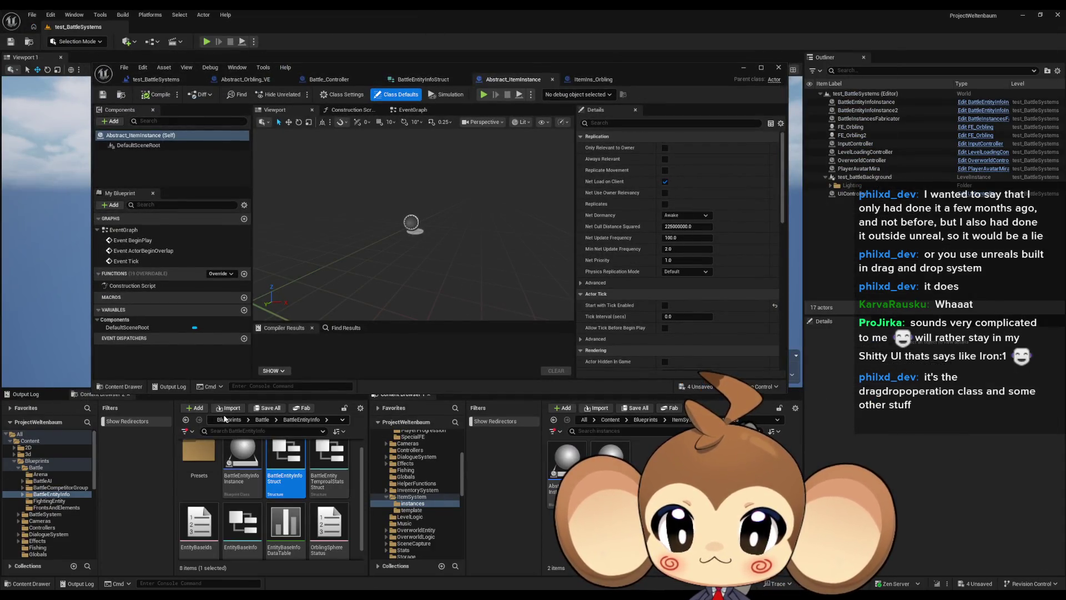
pyautogui.click(52, 394)
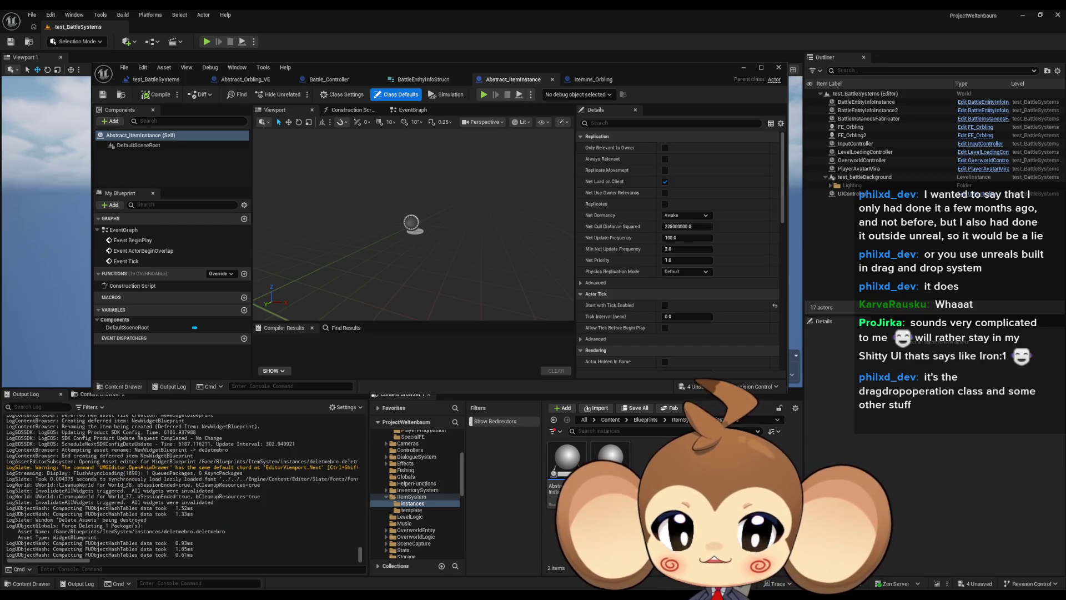
pyautogui.hotkey('alt', 'Tab')
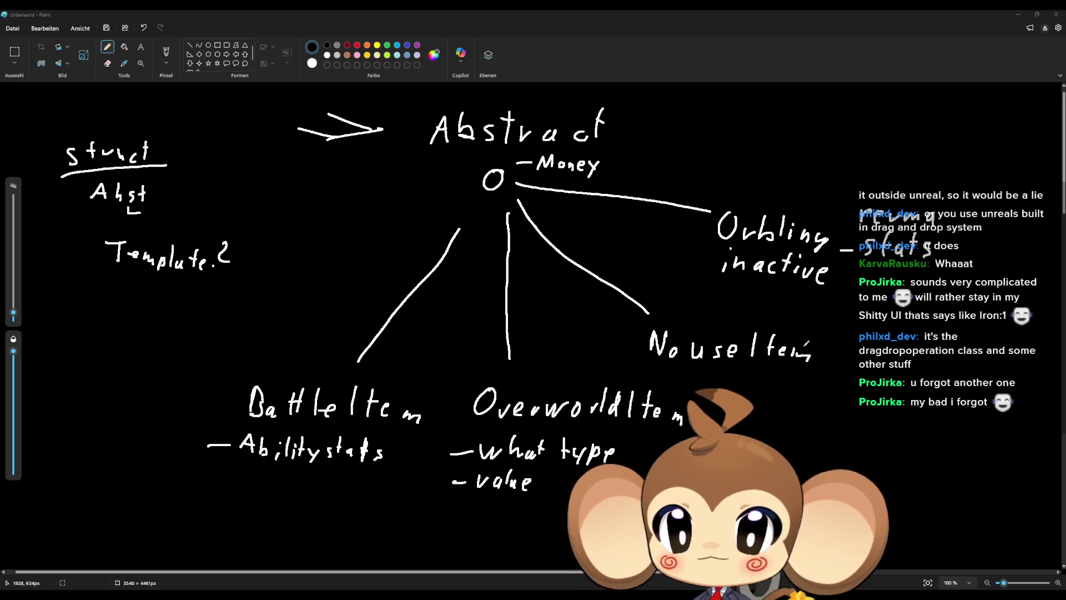
# - Back in Unreal, create ItemIns_BattleItem as a child blueprint of Abstract_ItemInstance
pyautogui.click(1019, 17)
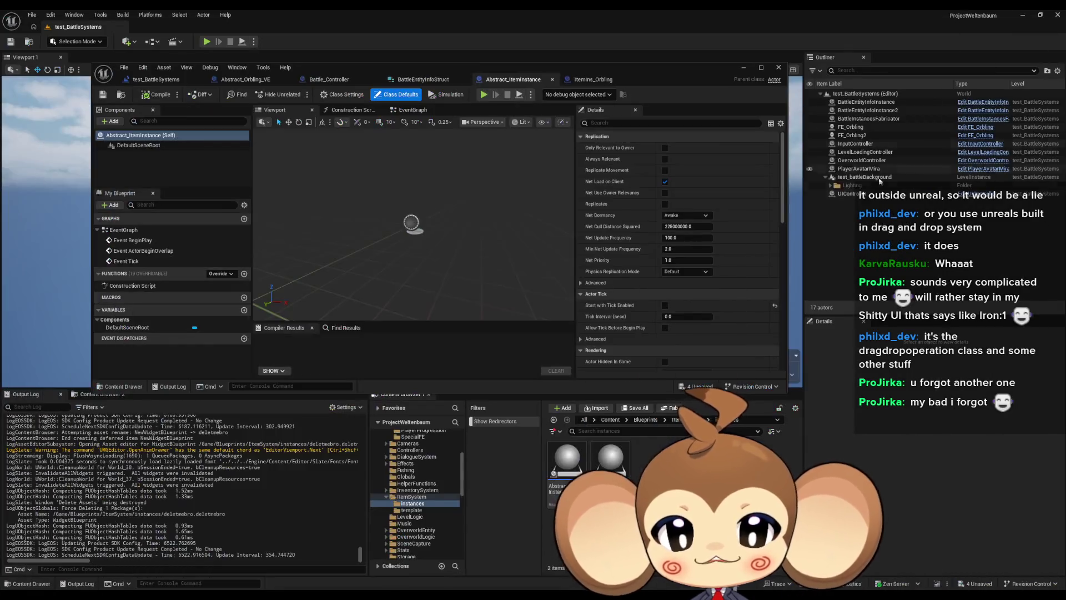
pyautogui.rightClick(572, 461)
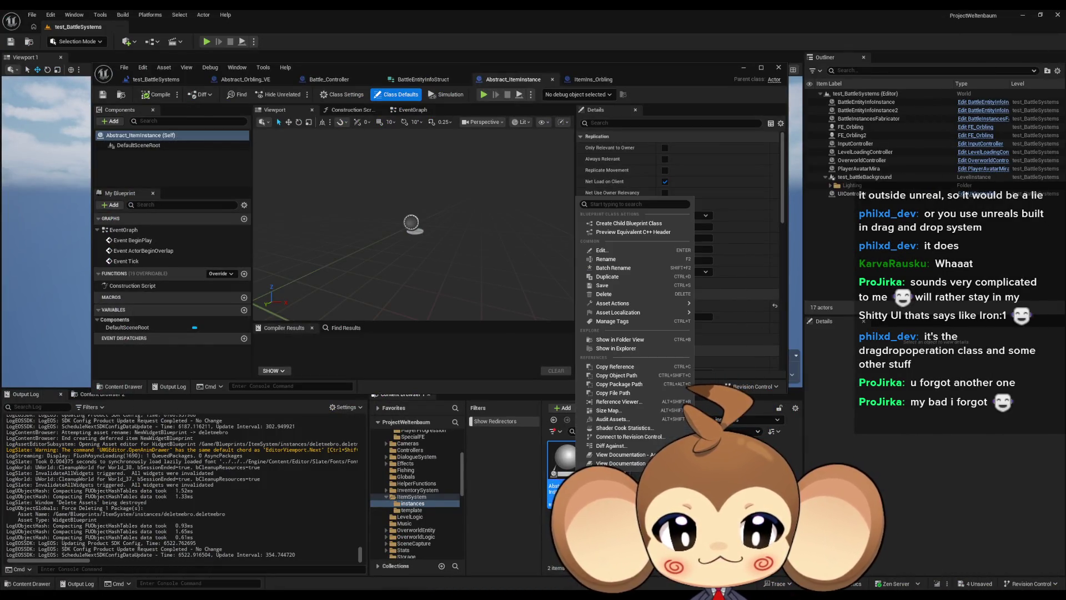
pyautogui.click(645, 223)
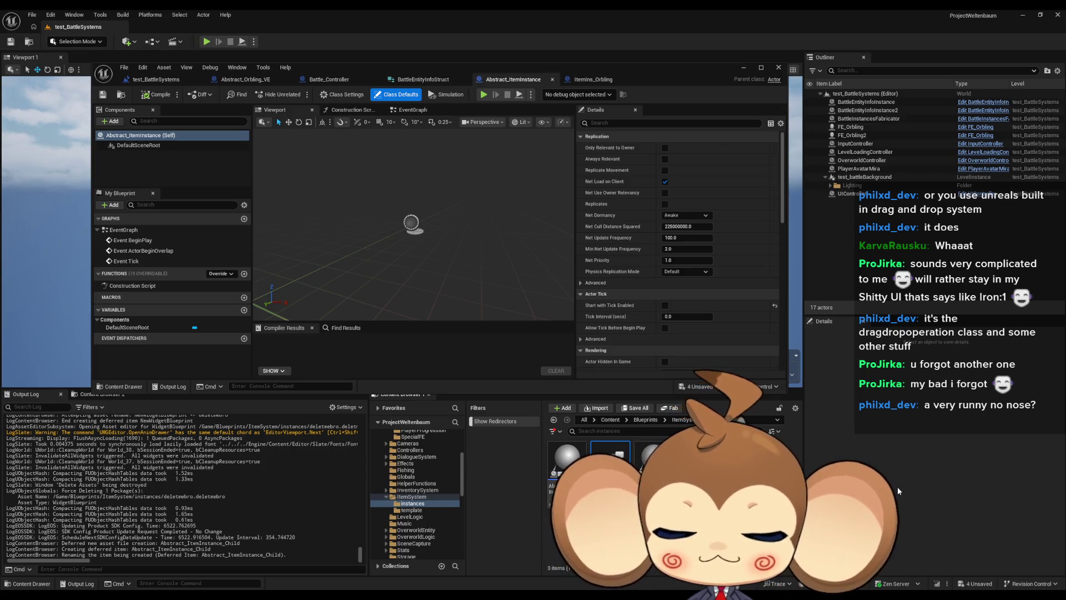
pyautogui.press('Return')
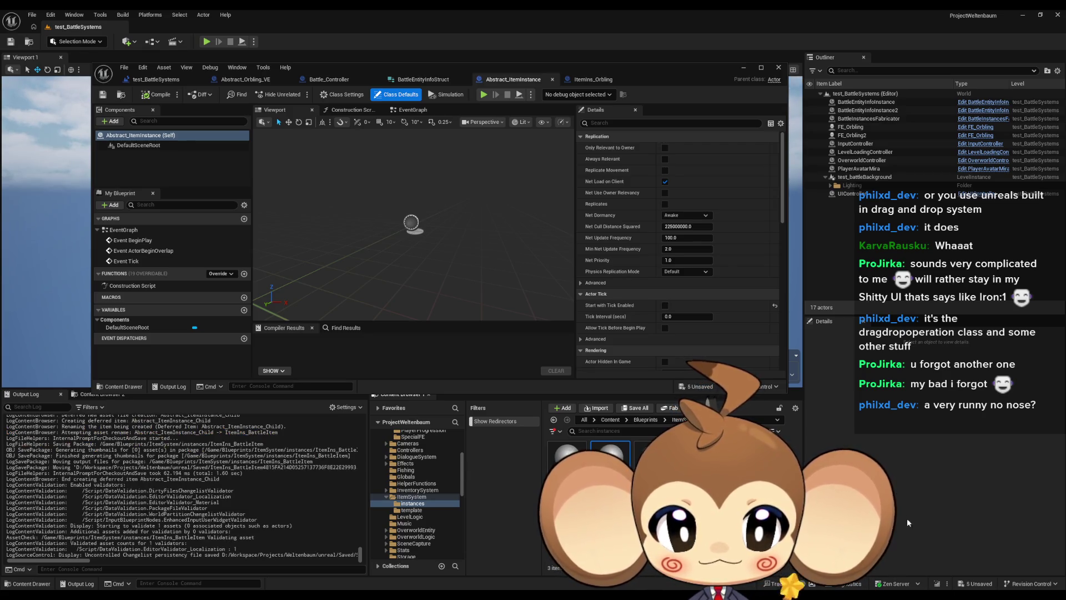
# - Create two more Abstract_ItemInstance children named ItemIns_OverWorldItem and ItemIns_NonUsable
pyautogui.rightClick(566, 461)
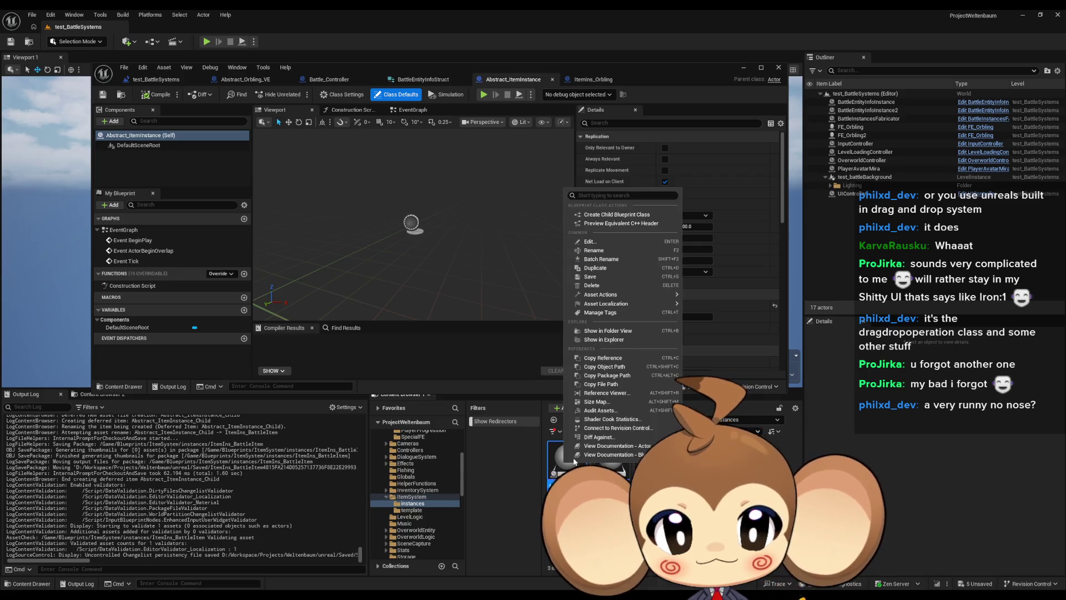
pyautogui.click(618, 215)
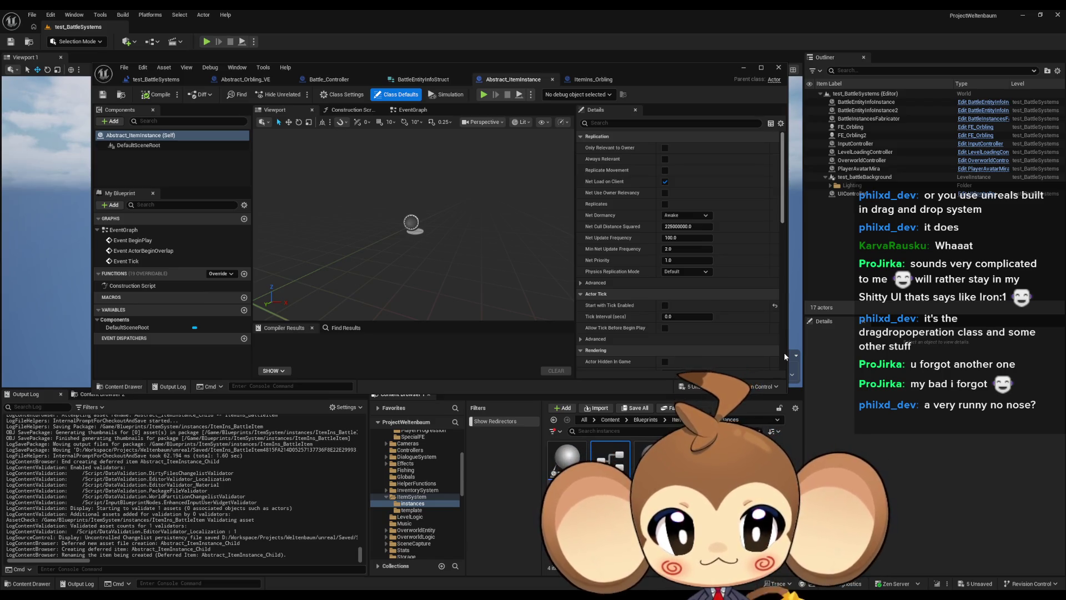
pyautogui.press('Return')
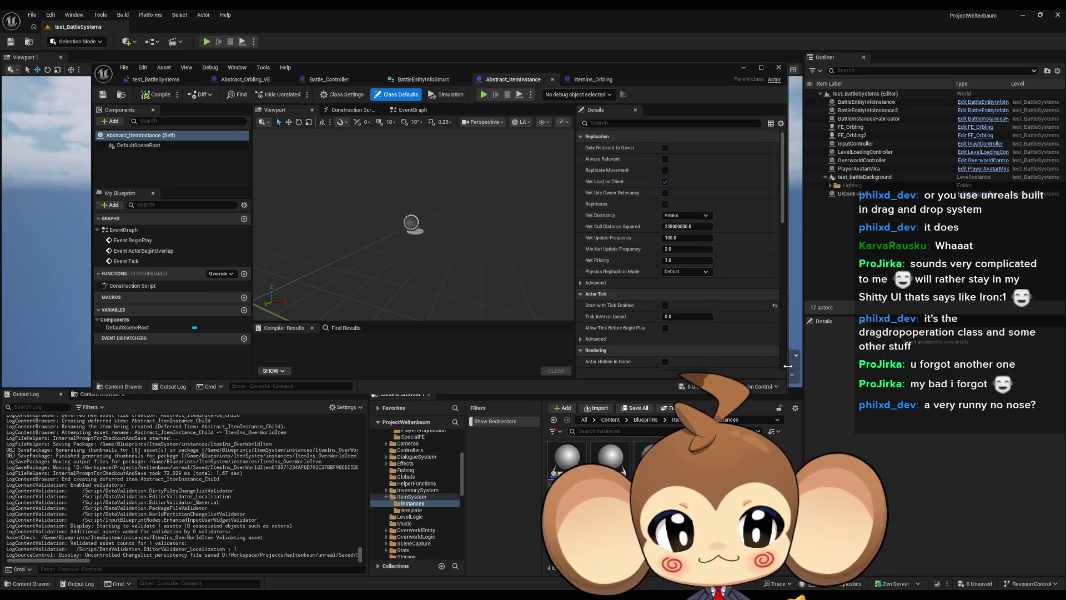
pyautogui.rightClick(567, 461)
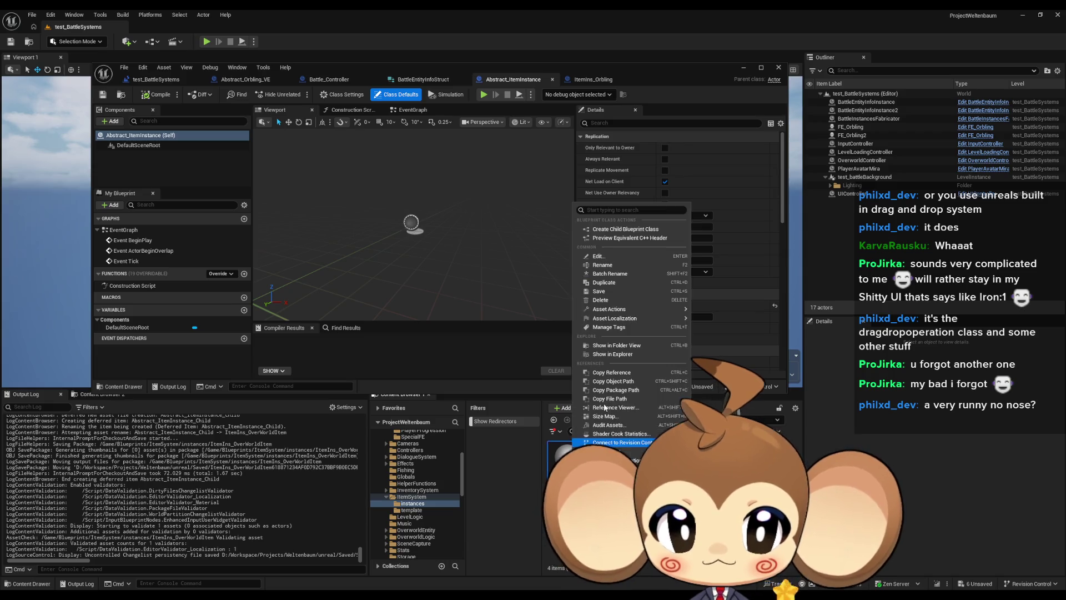
pyautogui.click(624, 229)
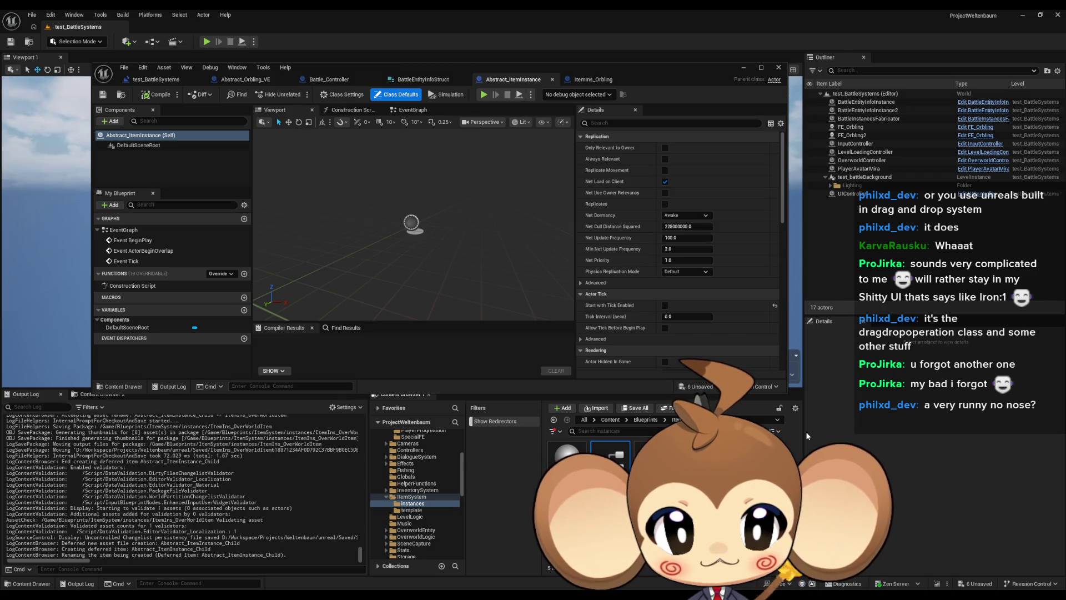
pyautogui.press('Return')
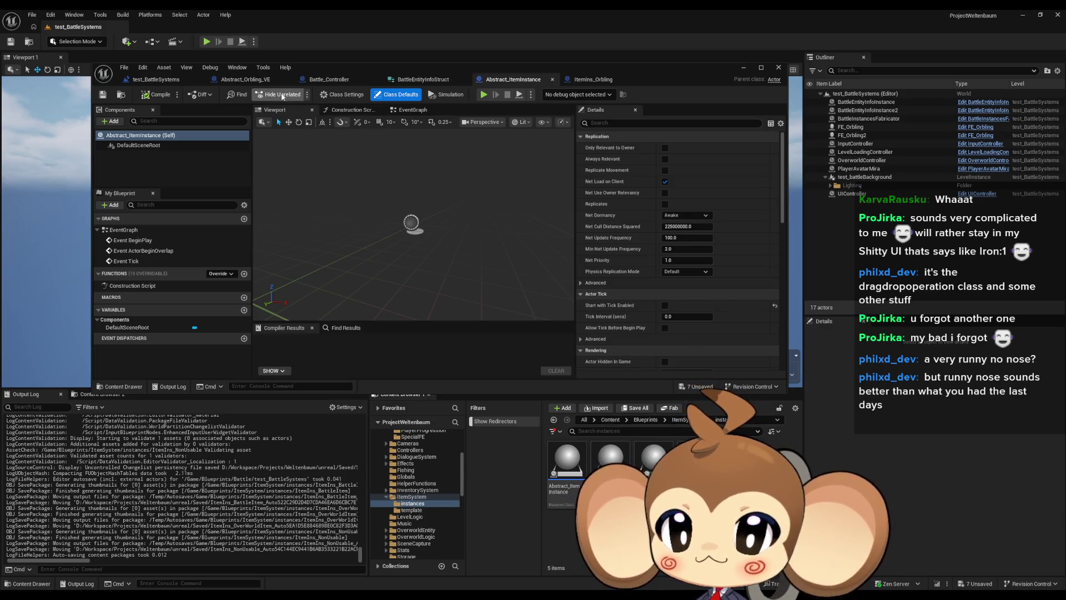
# - In Battle_Controller's My Blueprint panel, add a function named RoundPhase1_ItemUse
pyautogui.click(158, 81)
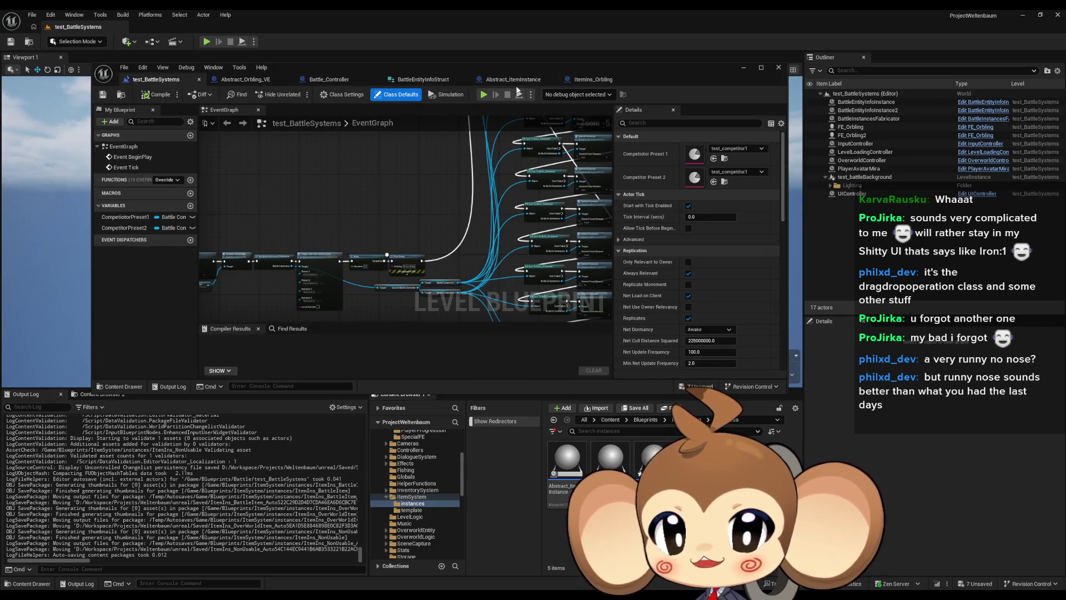
pyautogui.click(333, 79)
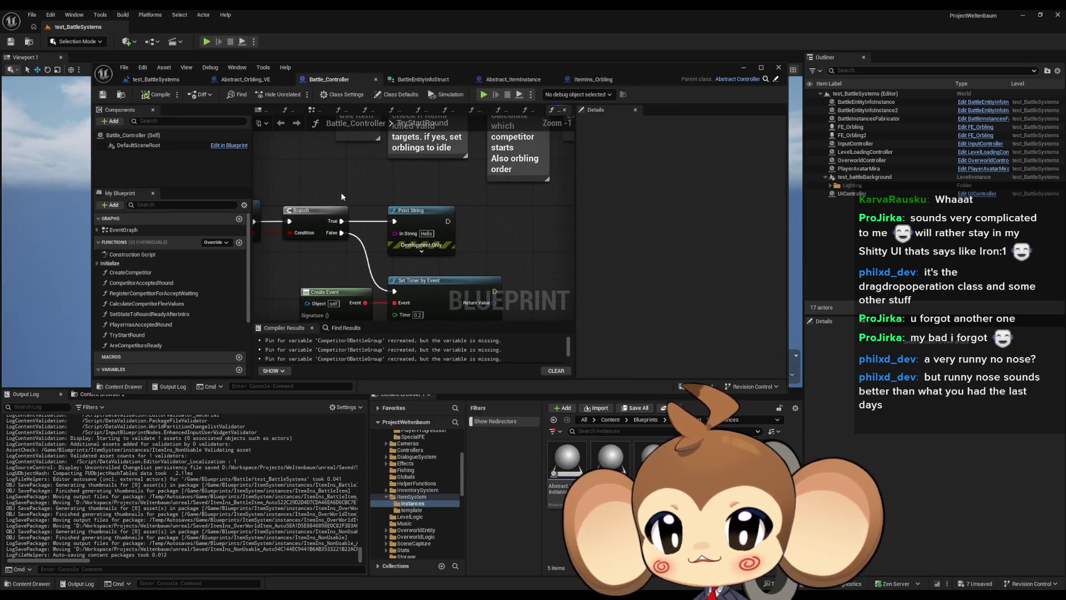
pyautogui.scroll(-2, 175, 314)
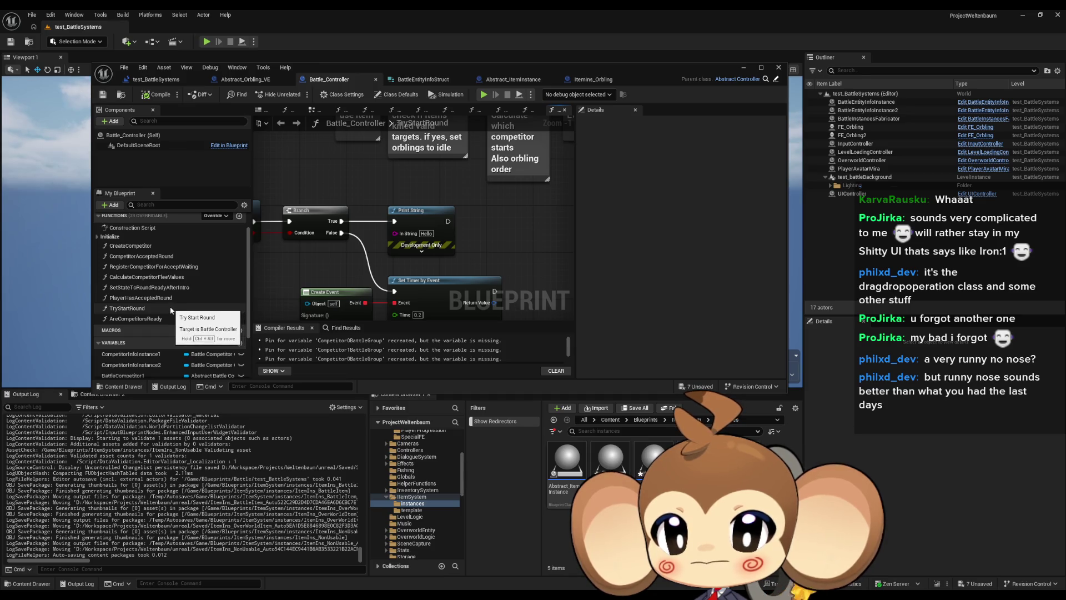
pyautogui.scroll(1, 170, 305)
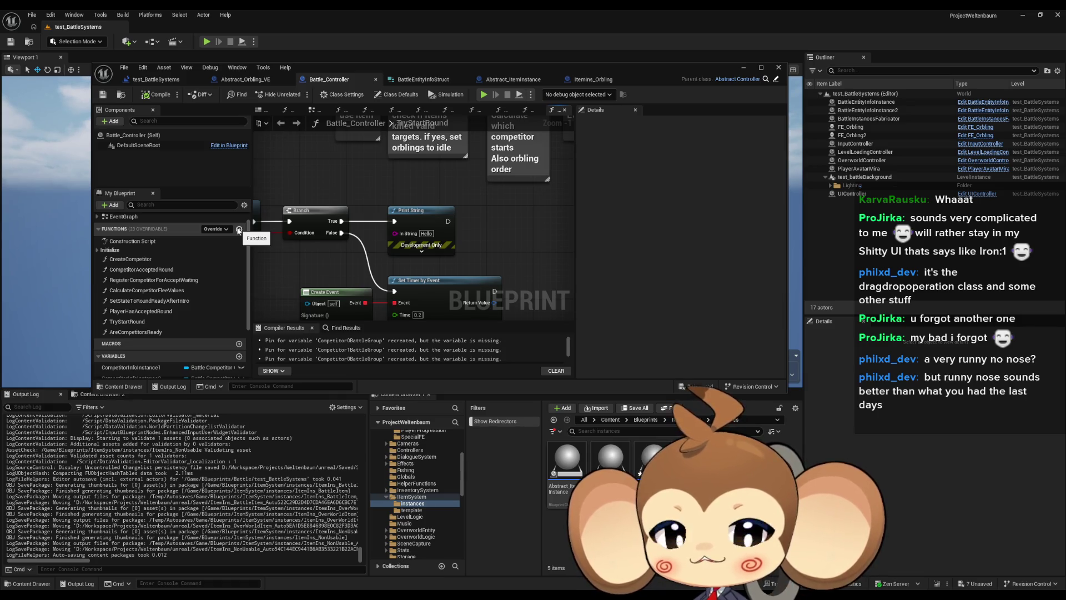
pyautogui.click(238, 230)
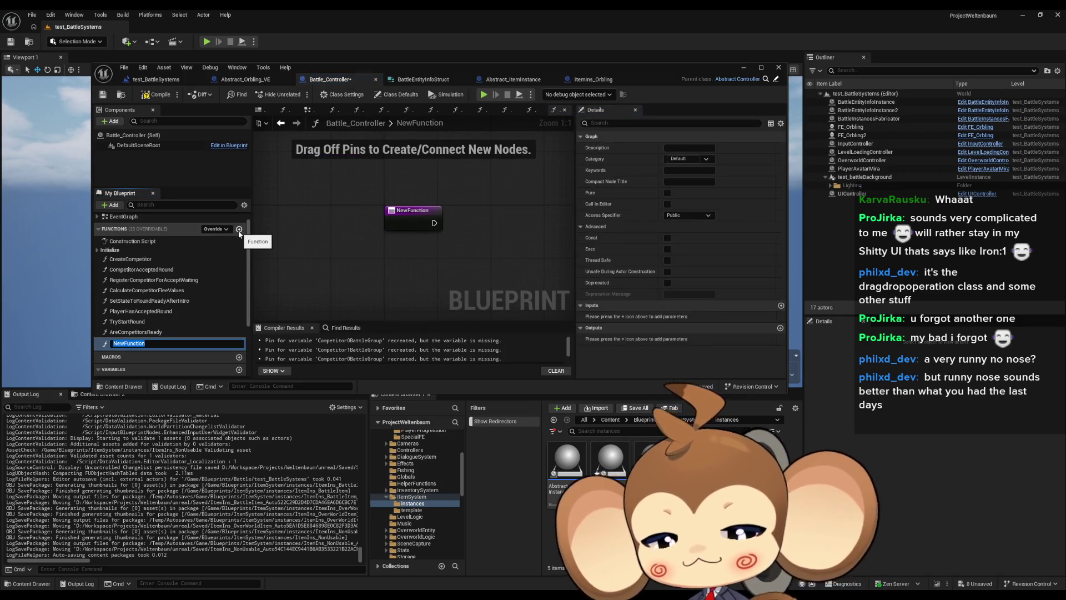
pyautogui.write('O')
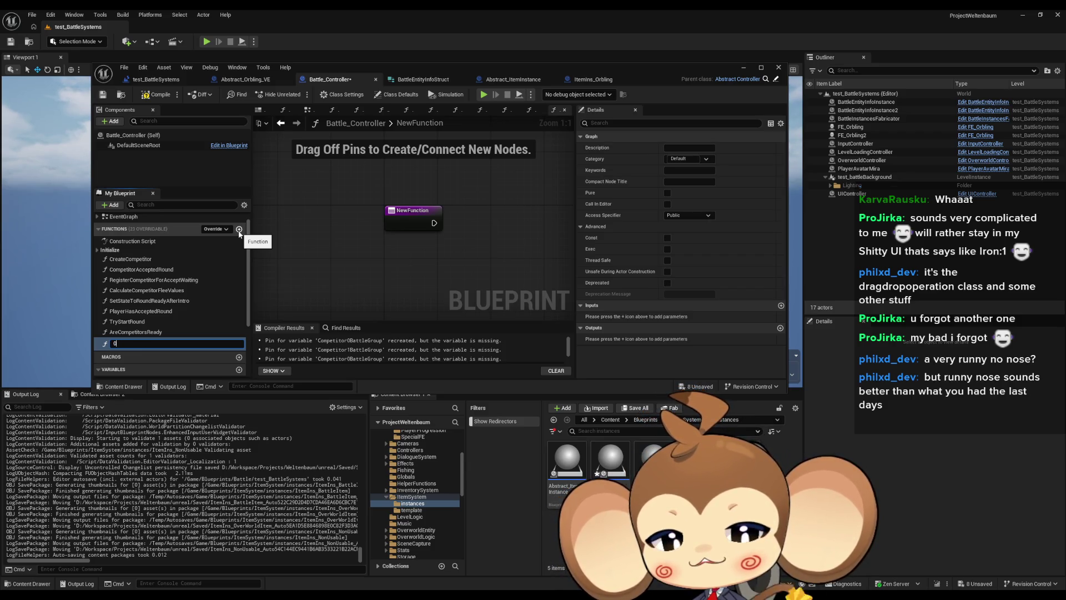
pyautogui.press('BackSpace')
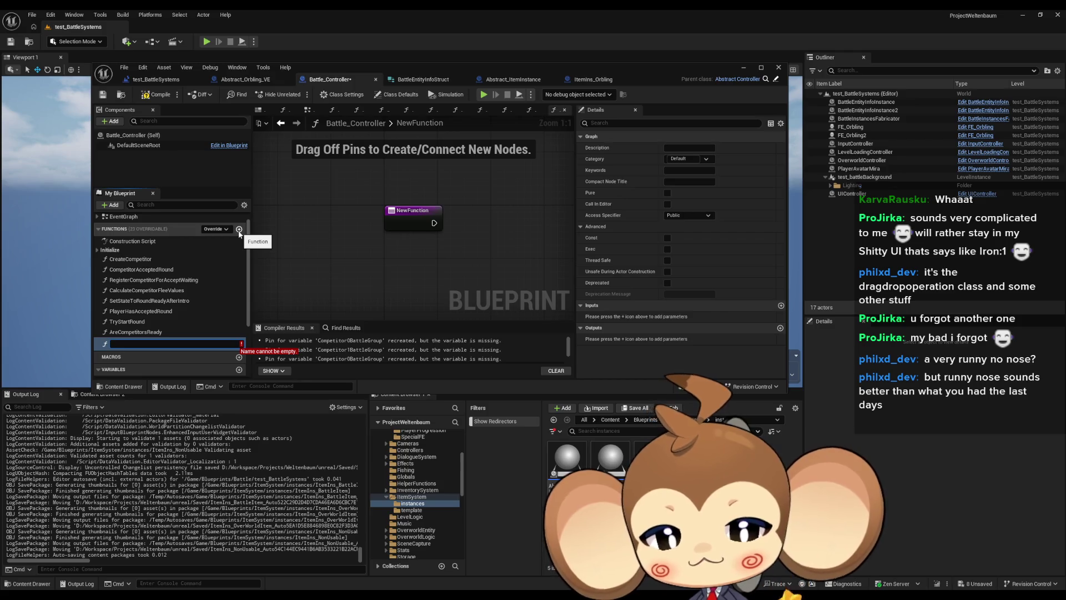
pyautogui.write('RonePhase1')
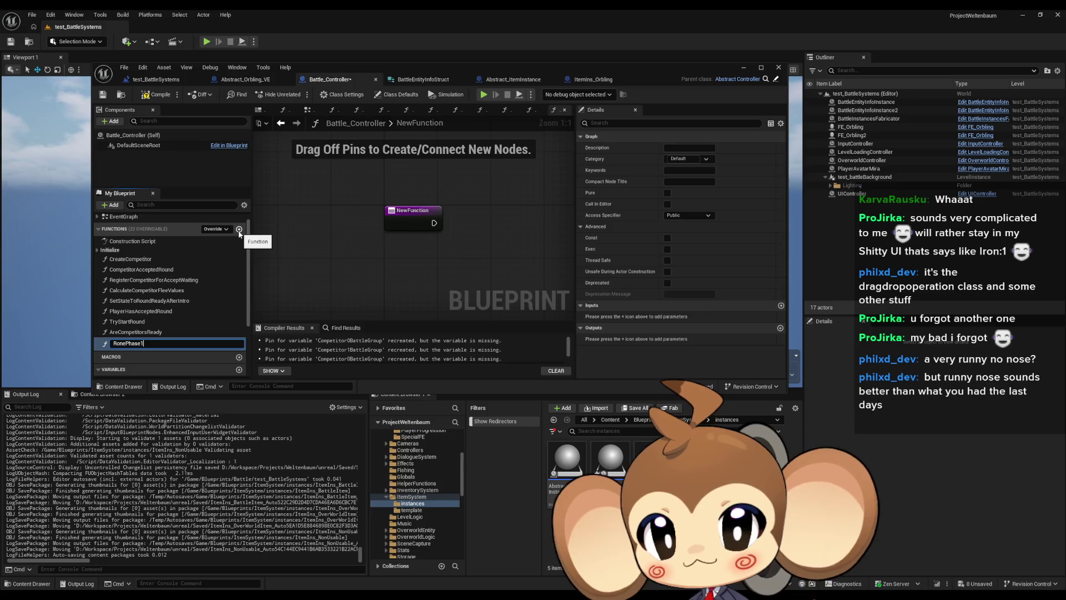
pyautogui.hotkey('ctrl', 'a')
pyautogui.write('RoundPh')
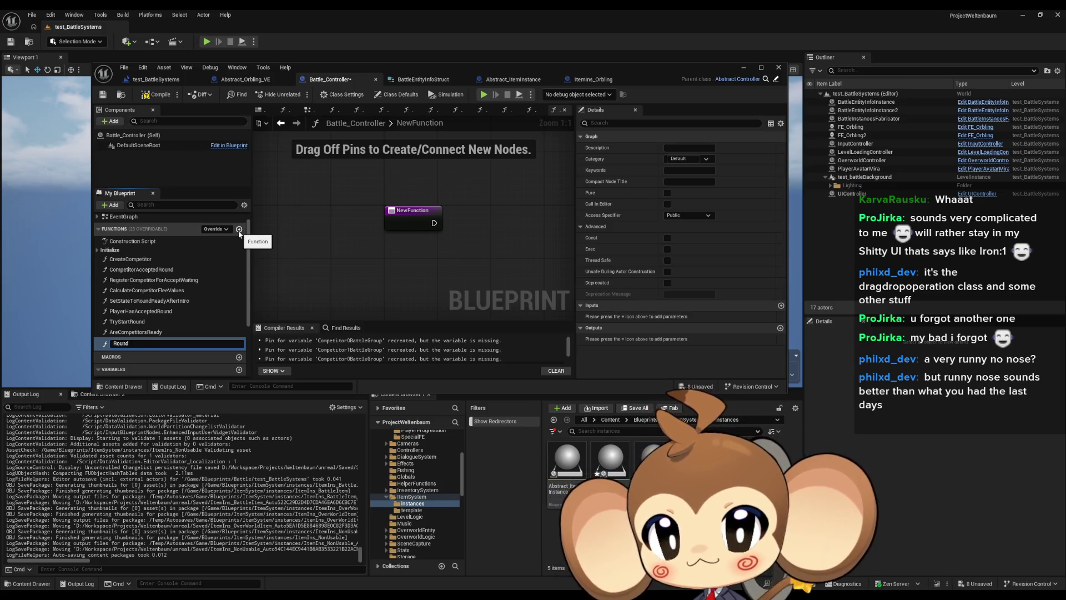
pyautogui.write('ase1_')
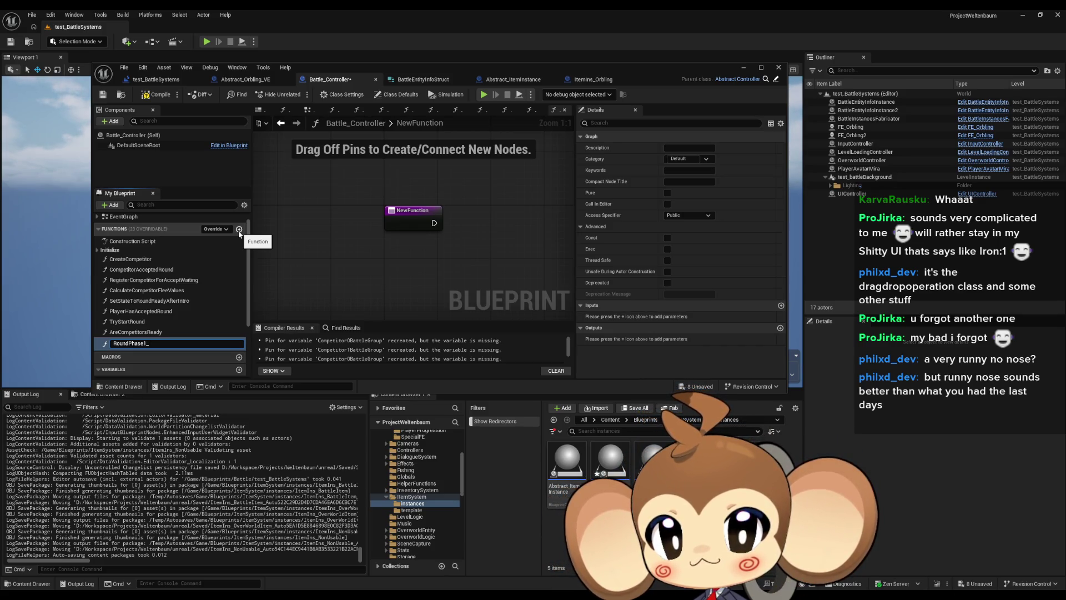
pyautogui.write('ItemUse')
pyautogui.press('Return')
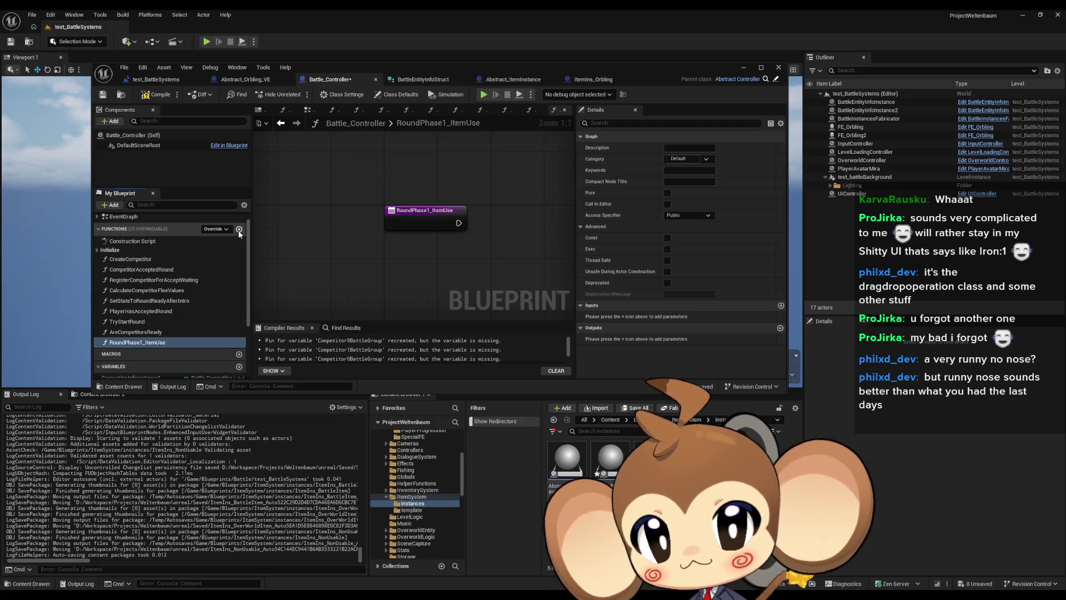
# - In TryStartRound, swap the Print String for a RoundPhase1_ItemUse call on Branch True
pyautogui.click(280, 123)
pyautogui.click(133, 343)
pyautogui.moveTo(132, 343)
pyautogui.mouseDown()
pyautogui.moveTo(482, 211)
pyautogui.moveTo(448, 221)
pyautogui.mouseUp()
pyautogui.click(422, 210)
pyautogui.press('Delete')
pyautogui.moveTo(535, 222); pyautogui.dragTo(441, 217)
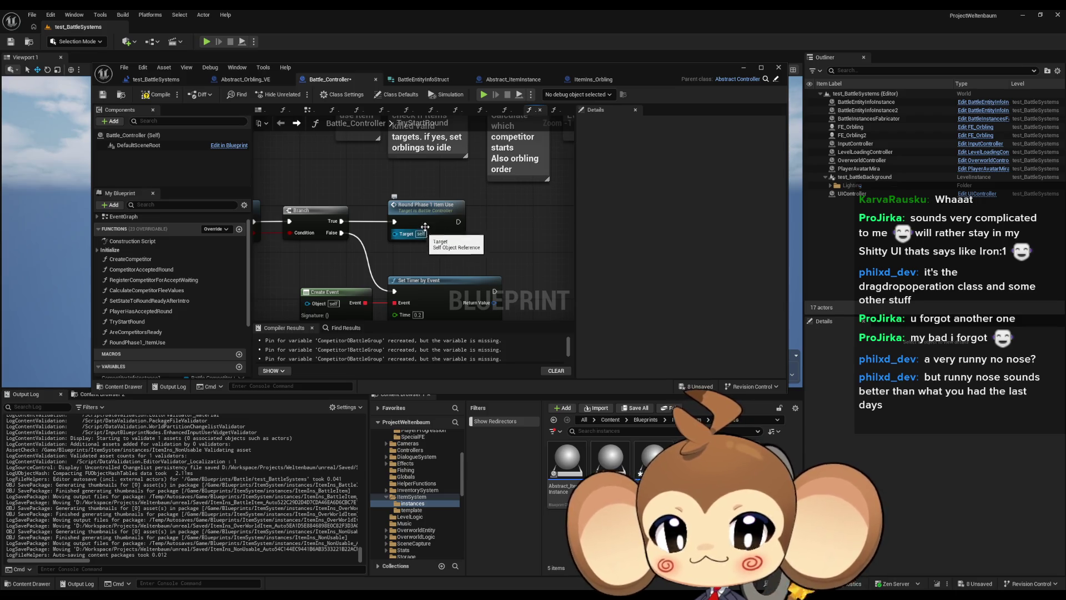
pyautogui.click(423, 221)
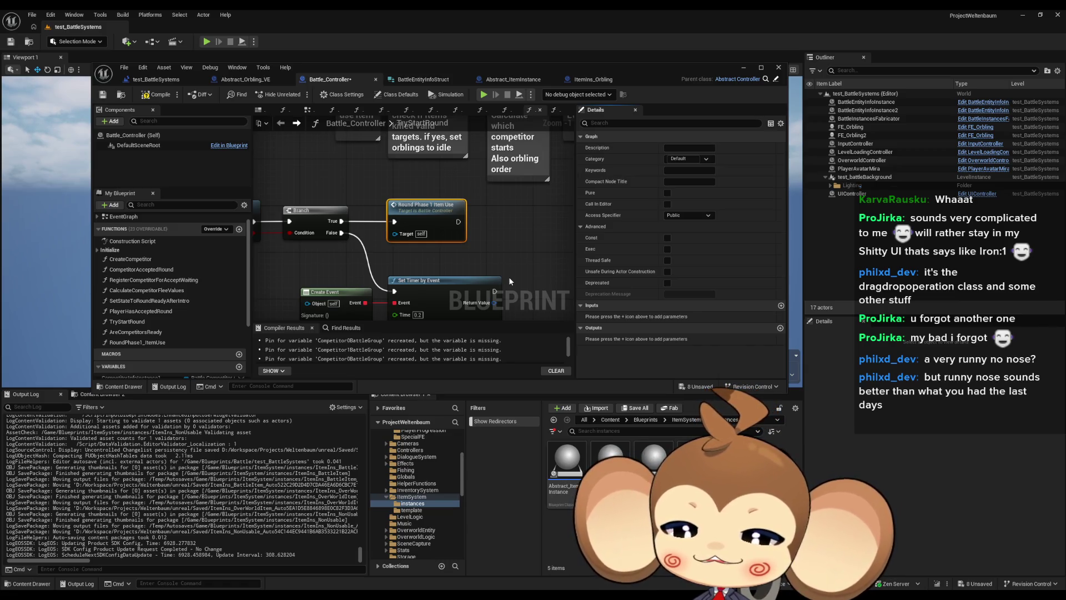
pyautogui.click(532, 248)
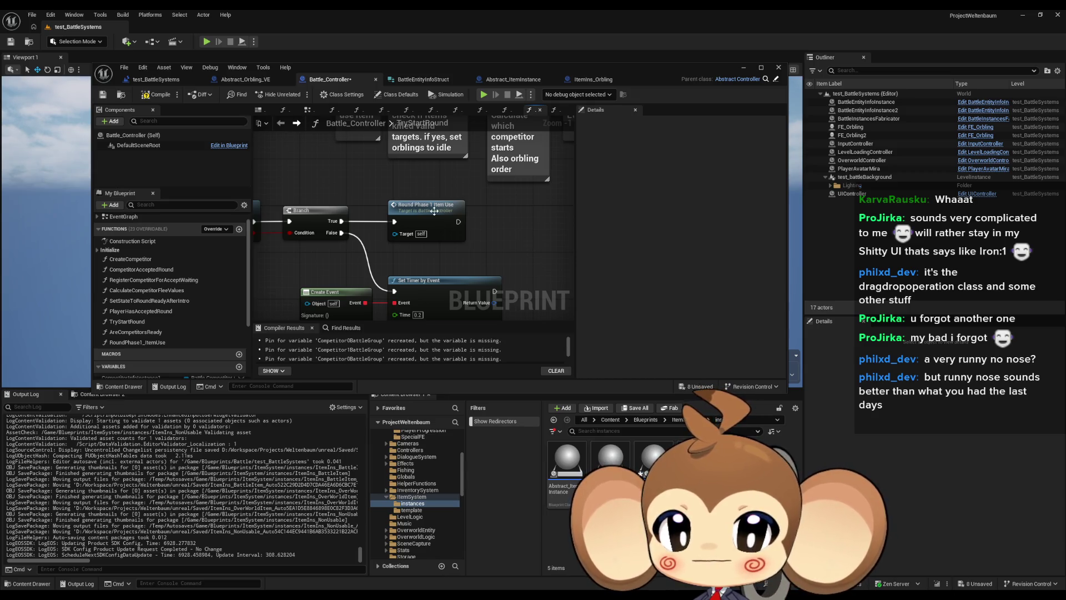
# - Open the RoundPhase1_ItemUse graph, then compile and save Battle_Controller
pyautogui.doubleClick(428, 206)
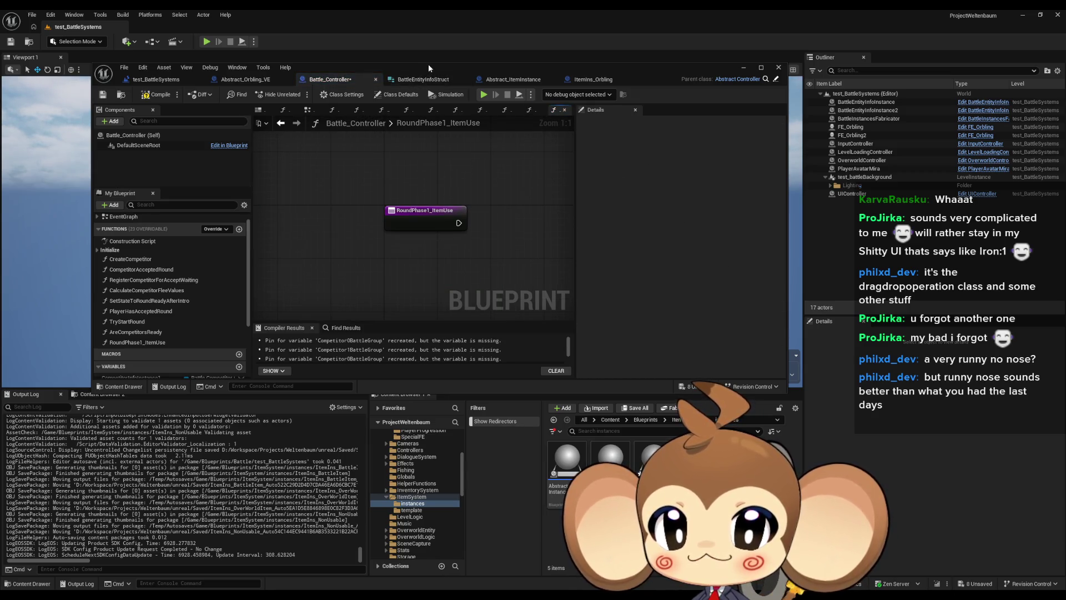
pyautogui.press('F7')
pyautogui.hotkey('ctrl', 's')
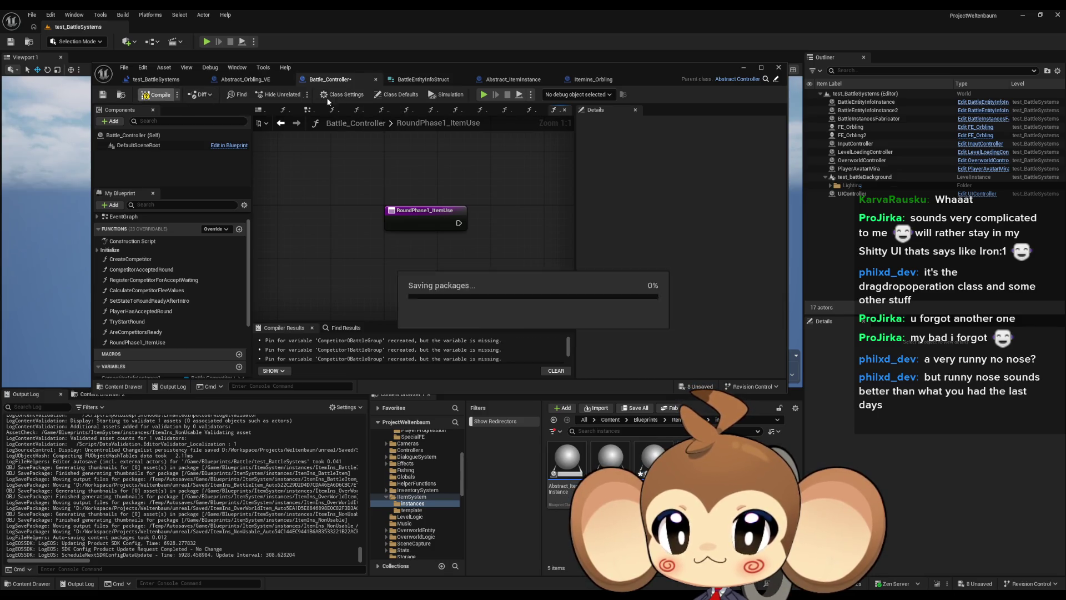
# - Glance over the Abstract_Orbling_VE and level blueprint tabs, returning to Battle_Controller
pyautogui.click(257, 80)
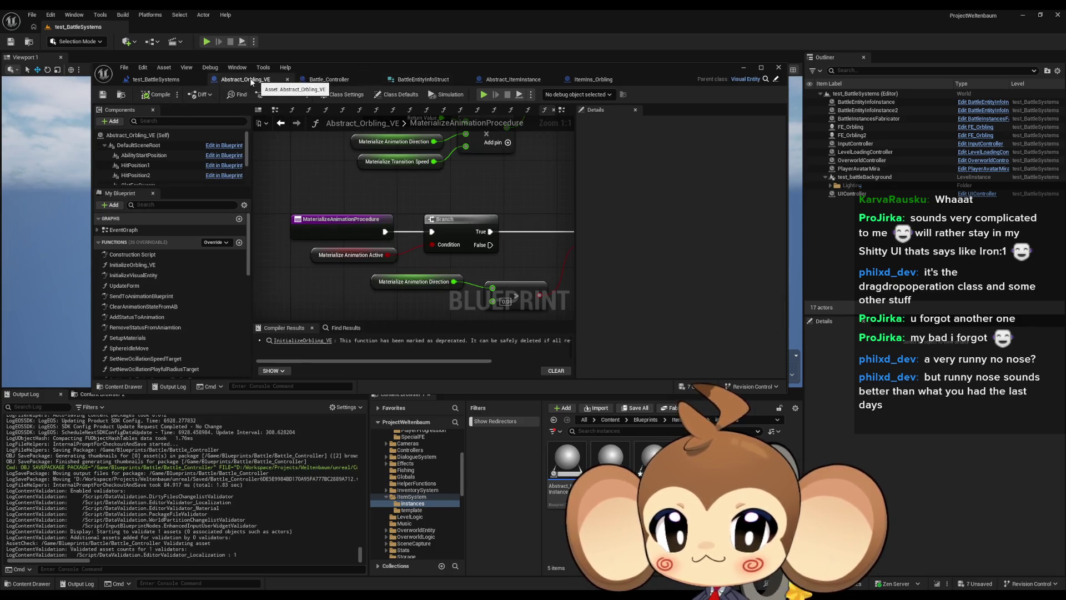
pyautogui.click(177, 80)
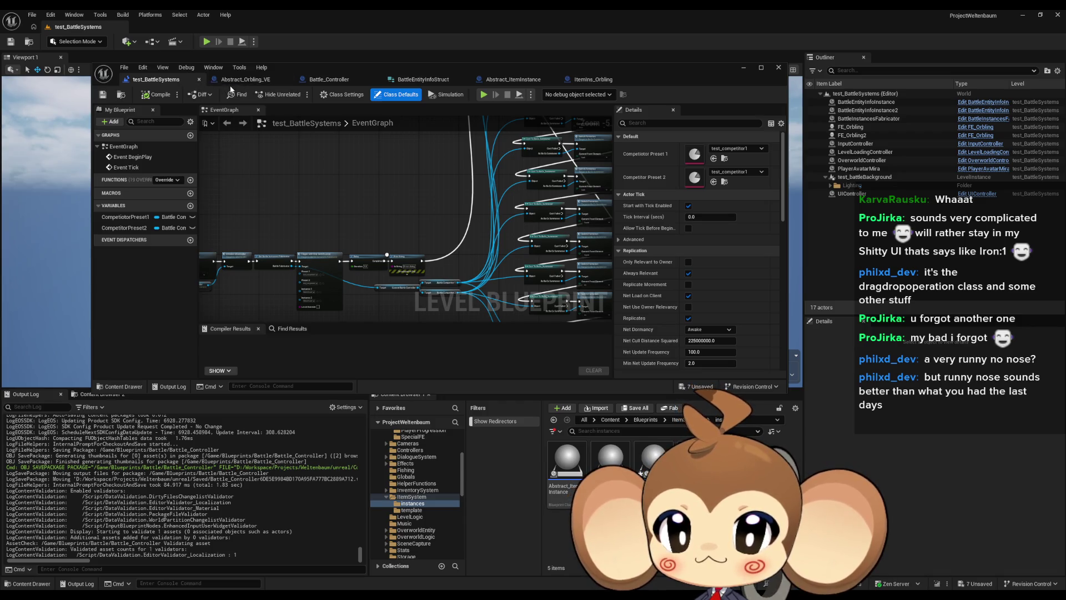
pyautogui.click(244, 79)
pyautogui.click(329, 81)
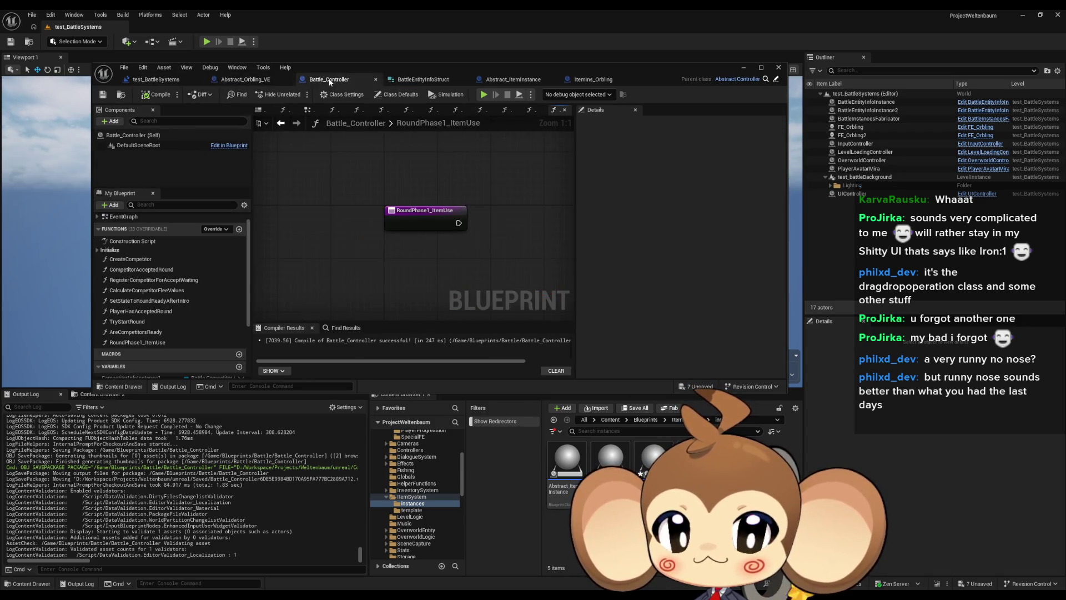
pyautogui.moveTo(408, 181); pyautogui.dragTo(342, 216)
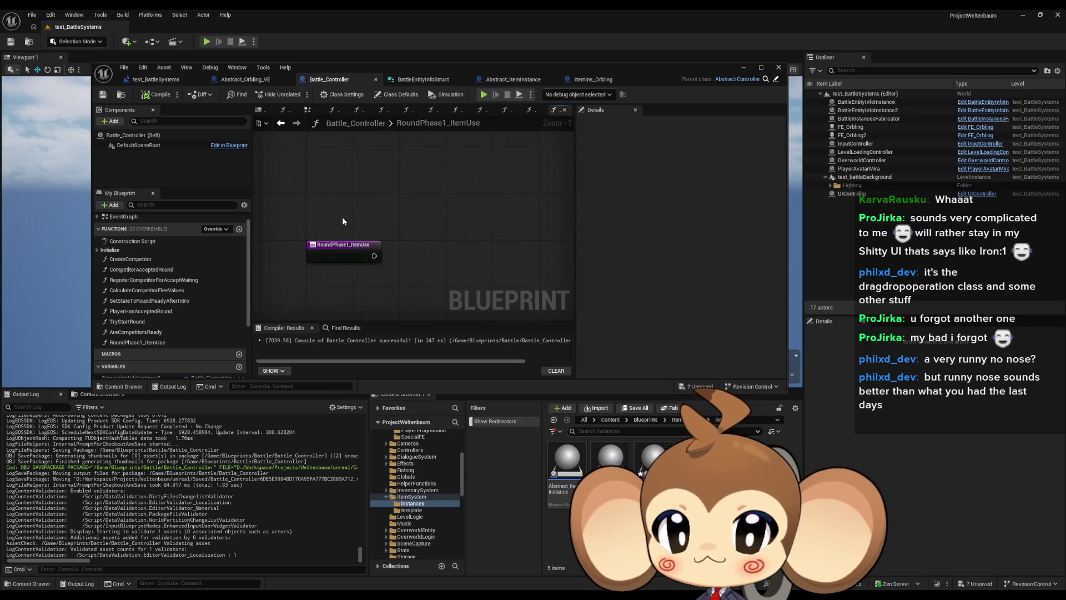
pyautogui.scroll(1, 342, 216)
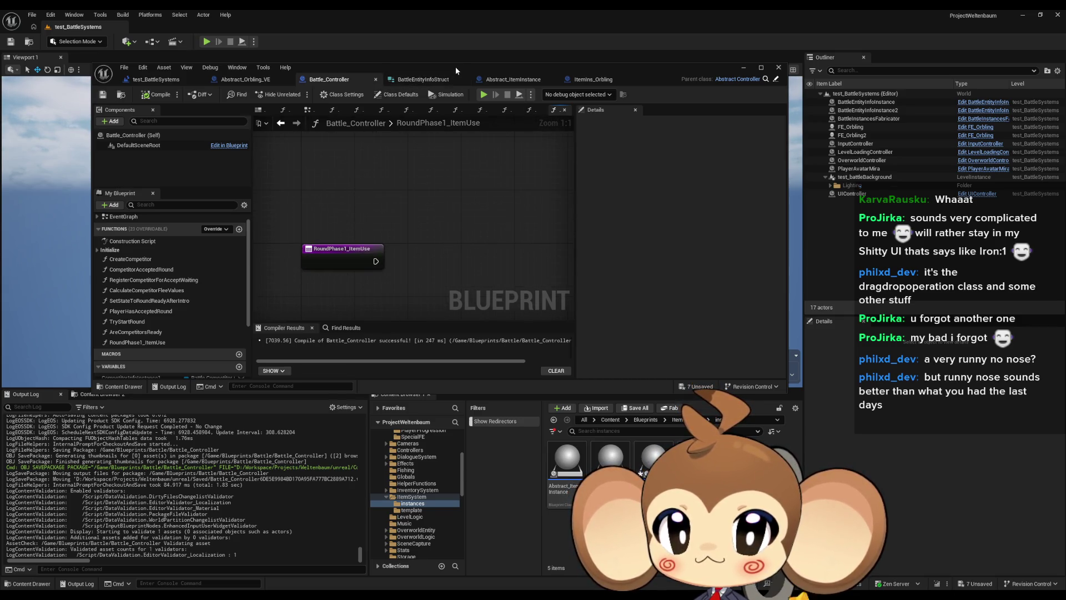
# - Browse the Content Browser into the BattleSystem folder and select one of its assets
pyautogui.click(645, 420)
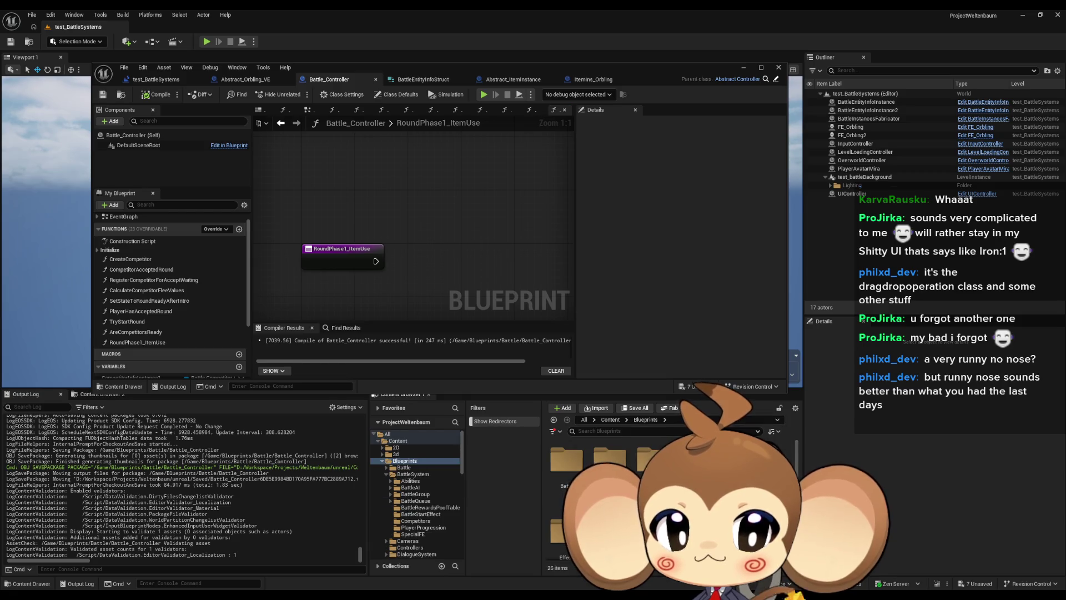
pyautogui.doubleClick(610, 458)
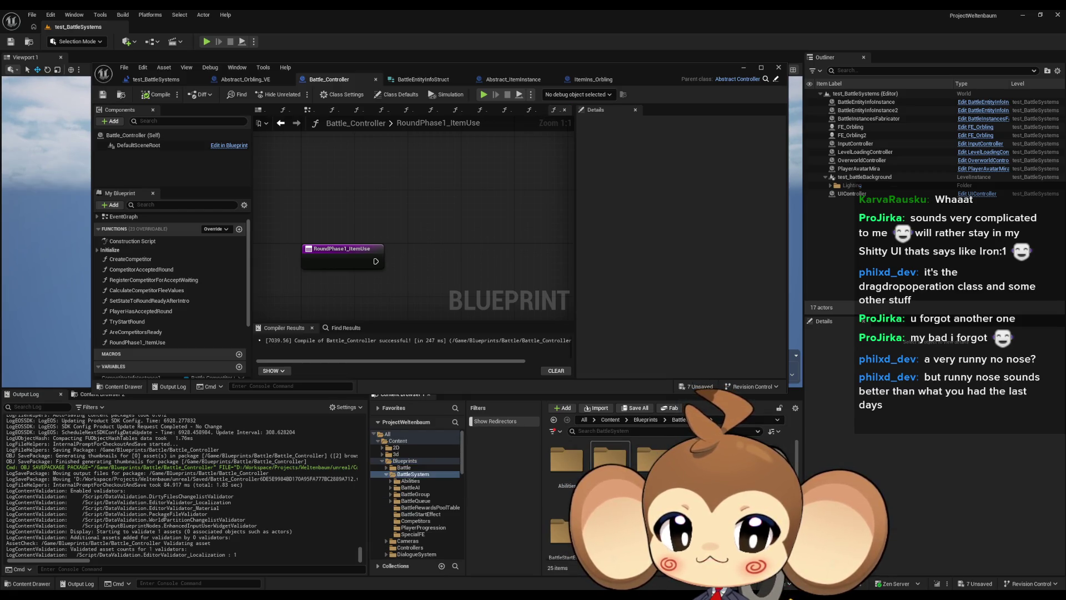
pyautogui.scroll(-3, 610, 472)
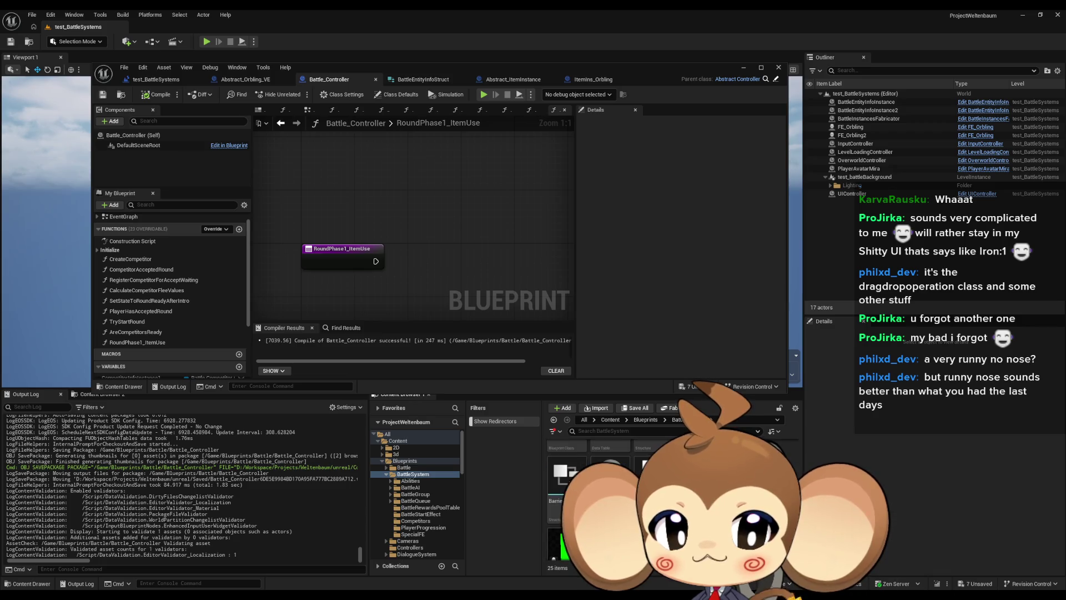
pyautogui.click(610, 472)
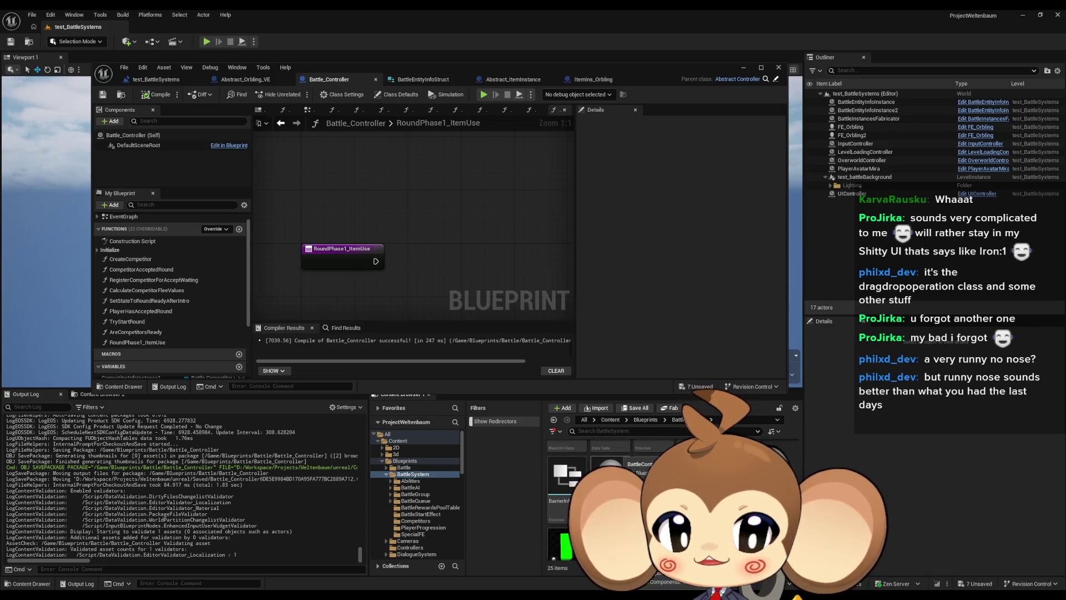
# - Maximize BattleController_Old and find all references to the AfterItemAbilityUse function
pyautogui.doubleClick(429, 66)
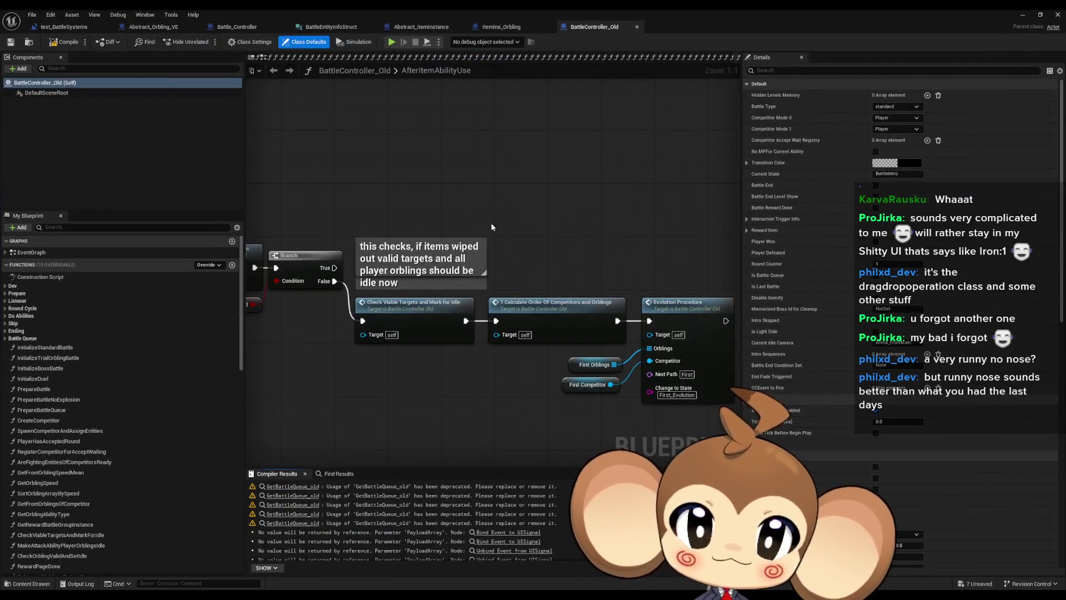
pyautogui.scroll(-5, 304, 358)
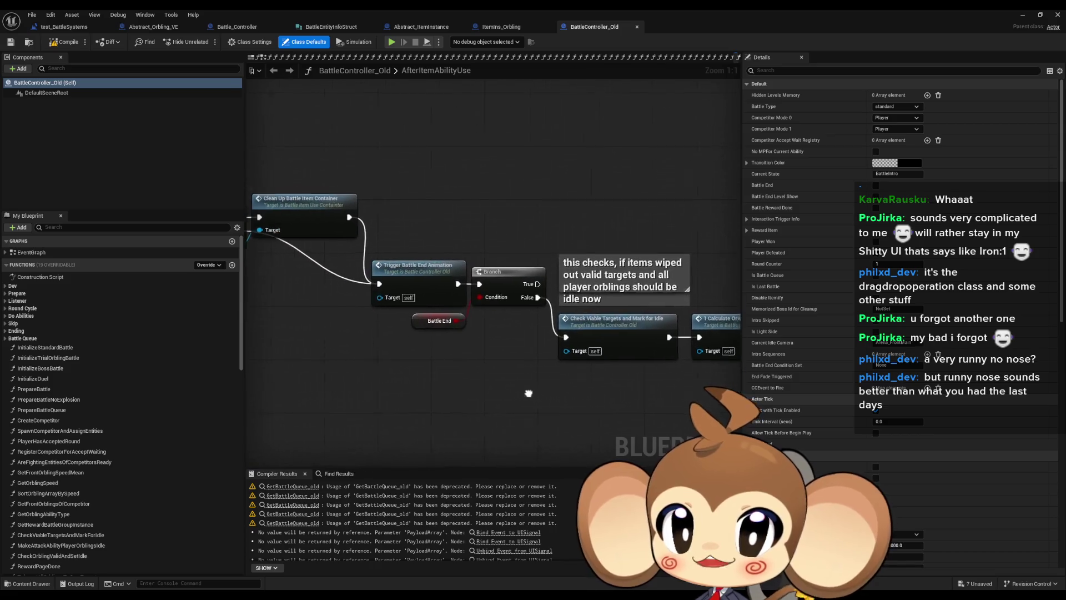
pyautogui.scroll(5, 415, 313)
pyautogui.moveTo(425, 282); pyautogui.dragTo(486, 368)
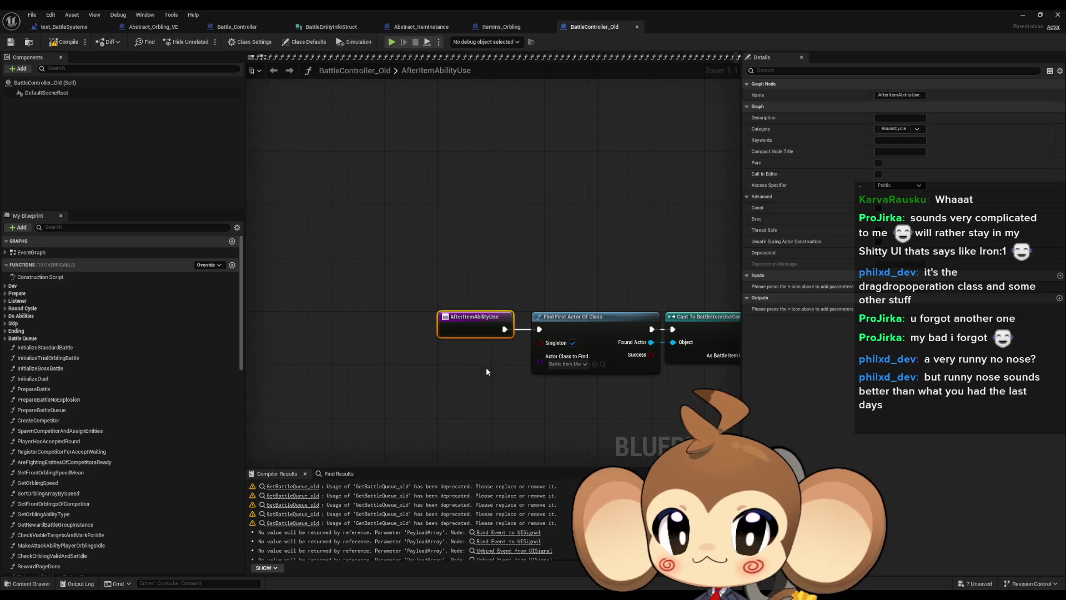
pyautogui.rightClick(474, 321)
pyautogui.moveTo(499, 411)
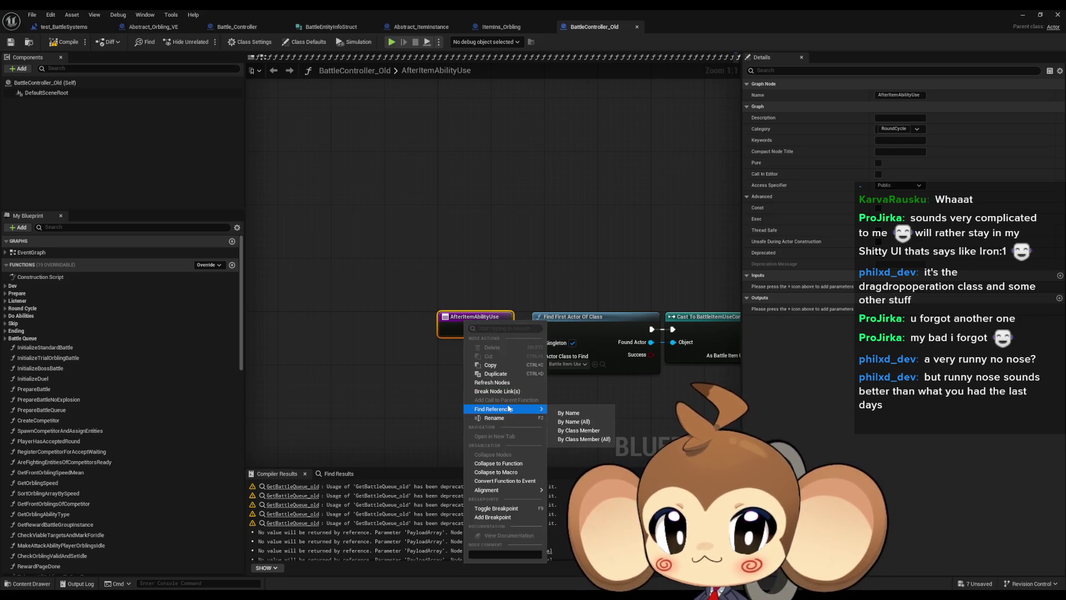
pyautogui.click(588, 433)
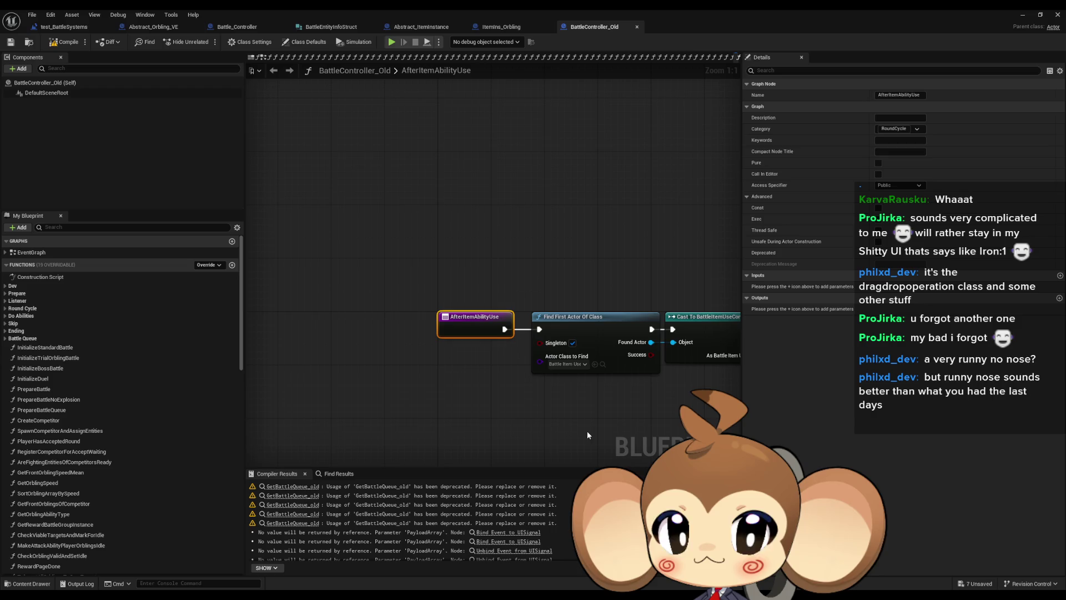
pyautogui.rightClick(471, 321)
pyautogui.moveTo(516, 405)
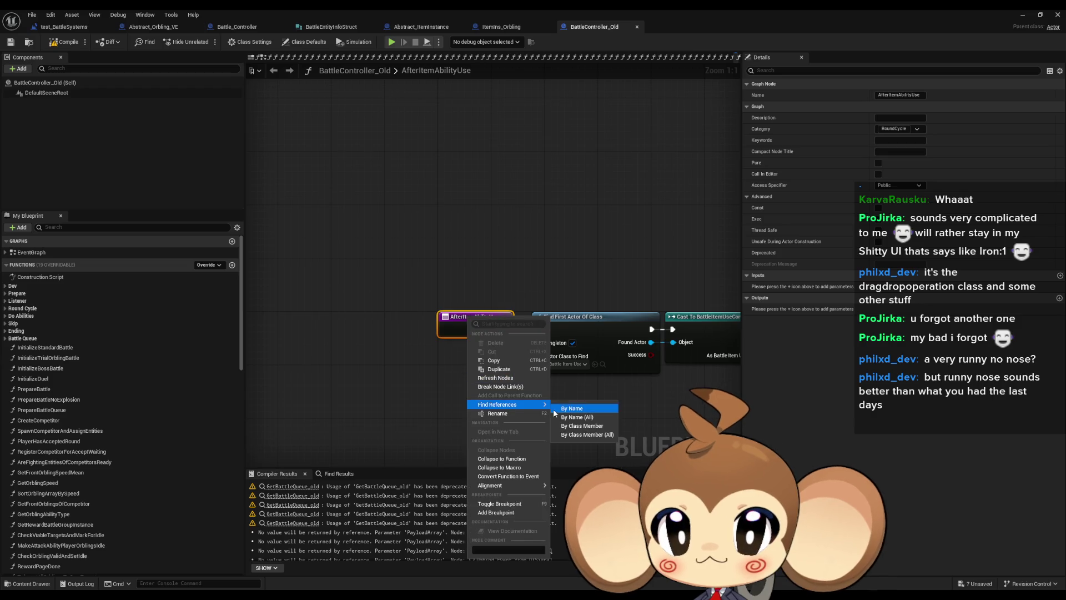
pyautogui.click(587, 434)
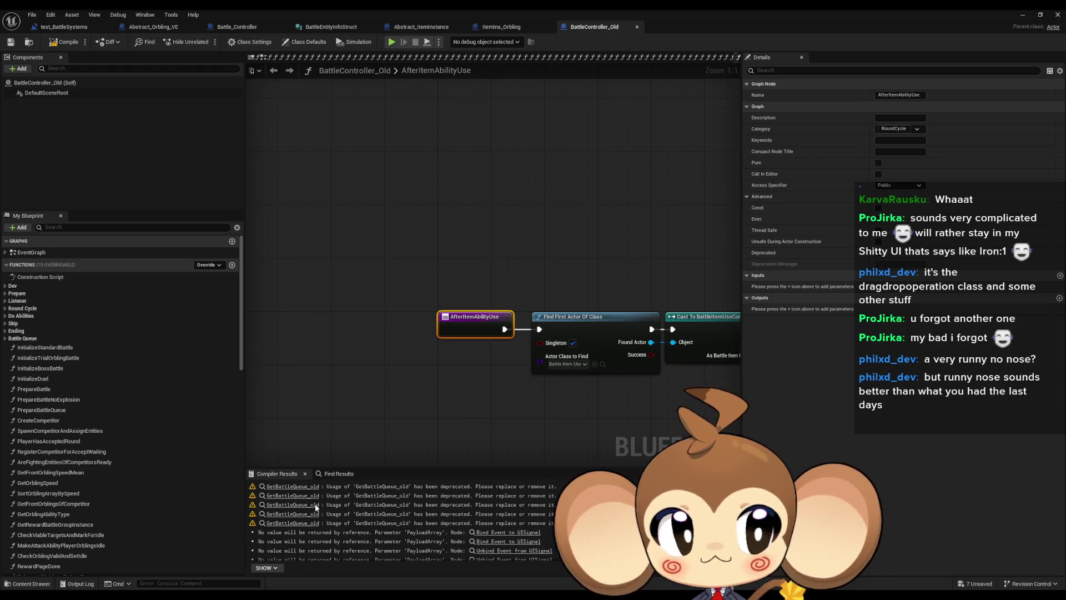
# - Follow the references through 0_DoItemUse and its TryStartRound call, then open 0_DoItemUse
pyautogui.click(336, 476)
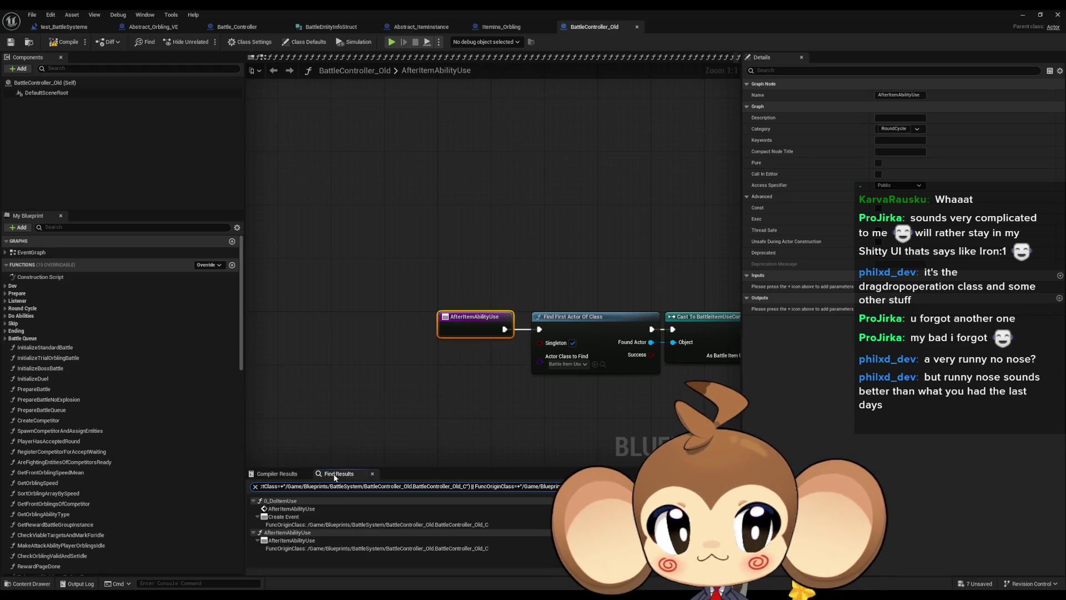
pyautogui.doubleClick(293, 509)
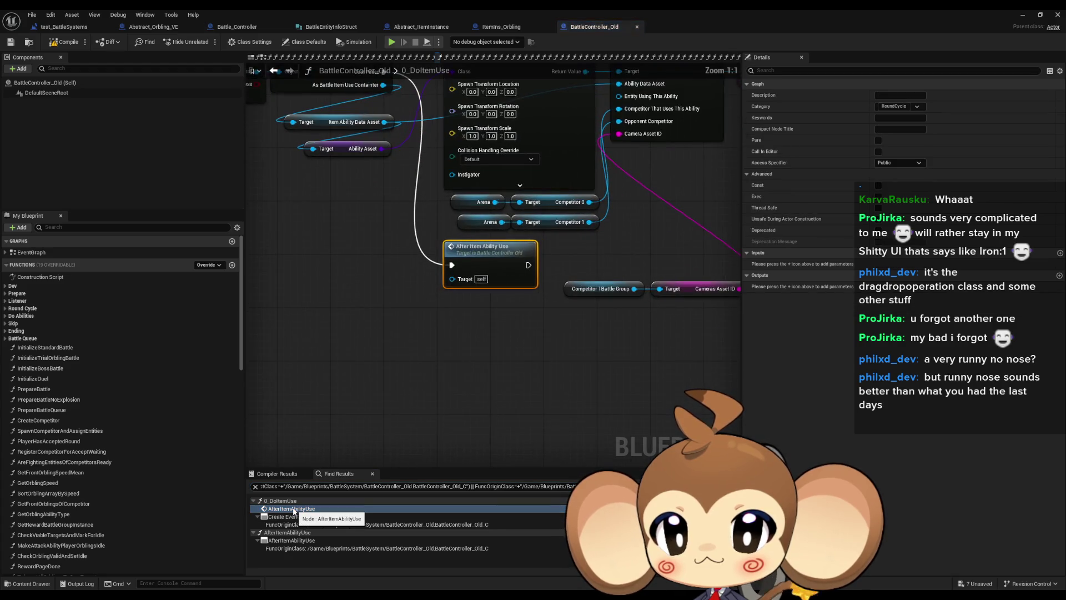
pyautogui.scroll(-5, 467, 267)
pyautogui.scroll(7, 467, 267)
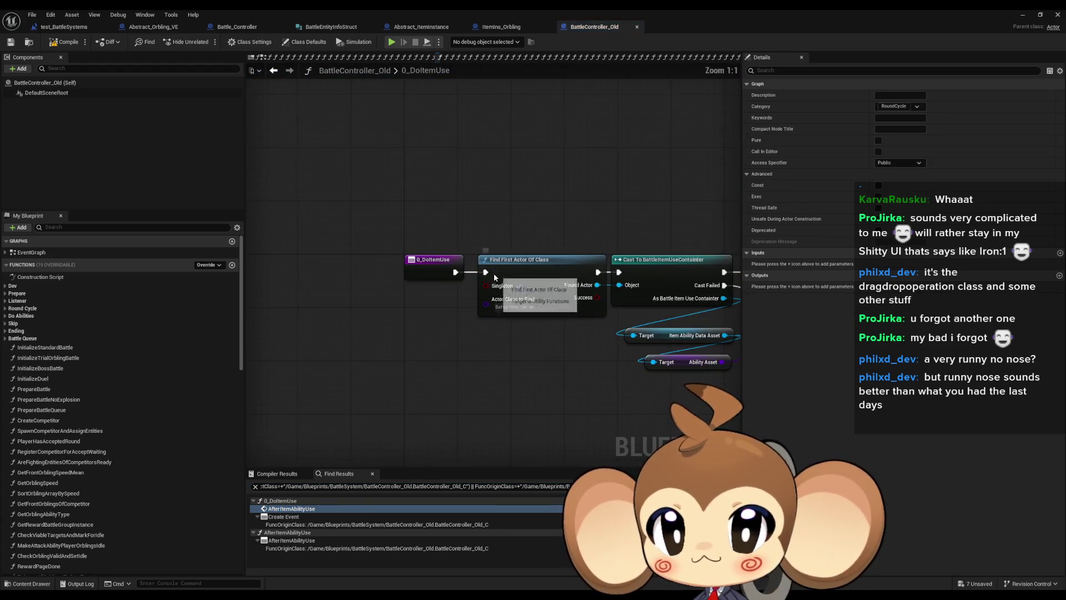
pyautogui.rightClick(434, 268)
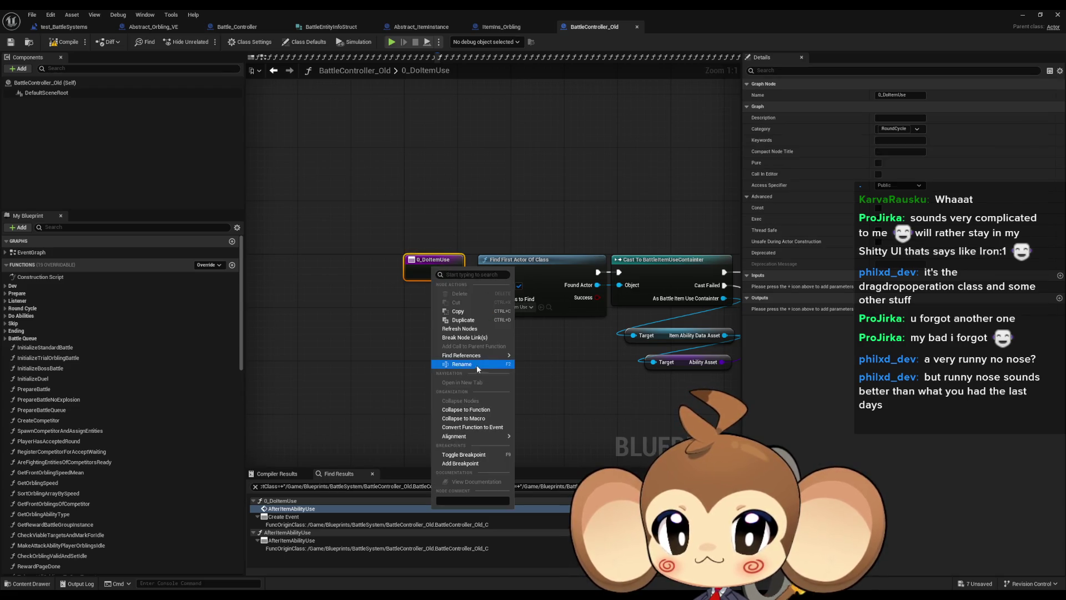
pyautogui.click(312, 507)
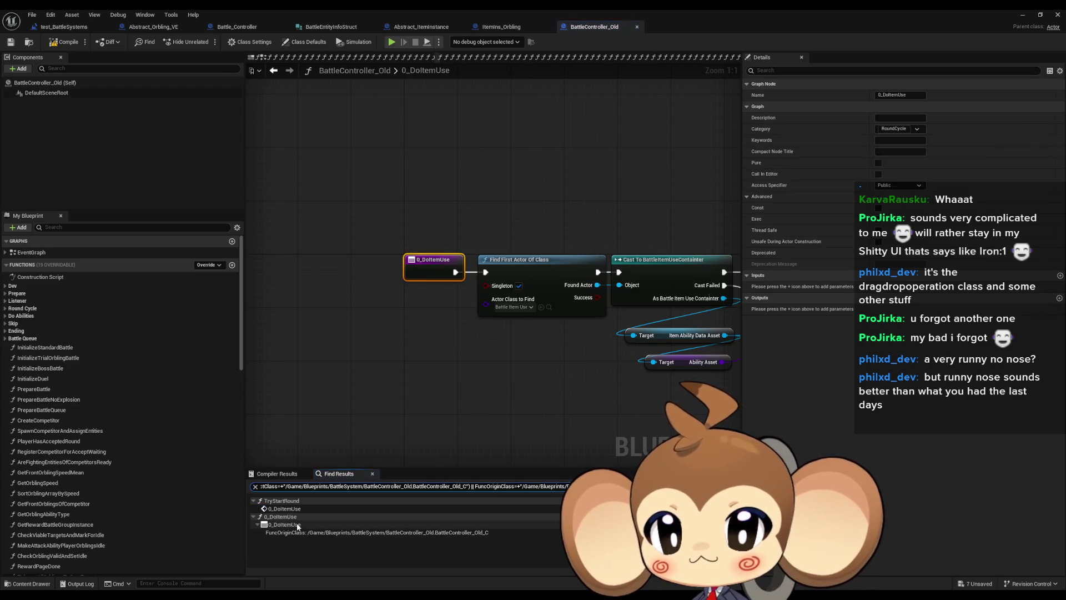
pyautogui.doubleClick(300, 508)
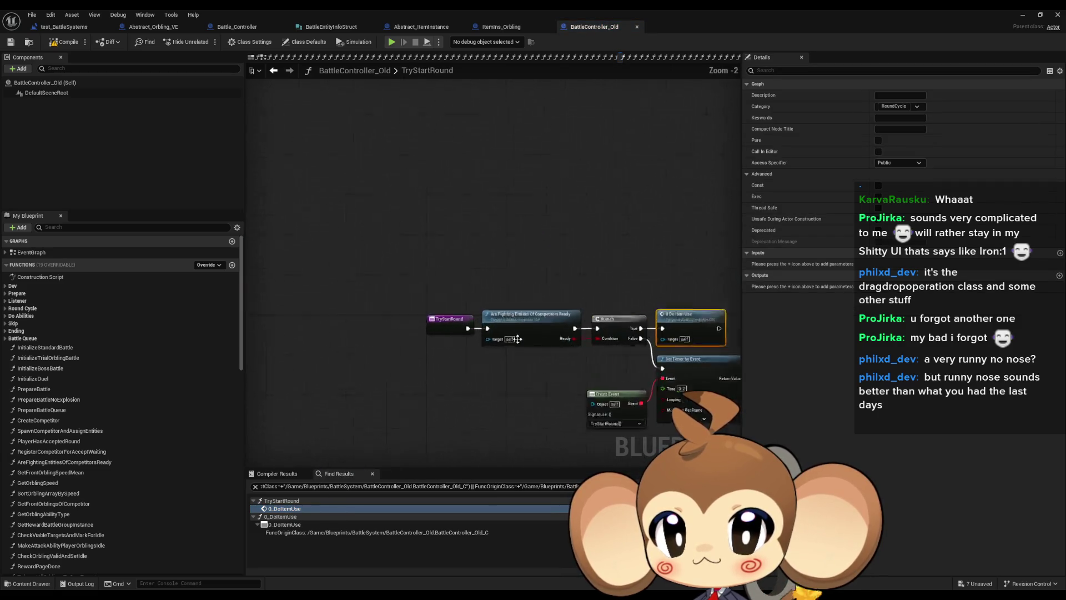
pyautogui.moveTo(491, 244)
pyautogui.mouseDown()
pyautogui.moveTo(527, 367)
pyautogui.moveTo(541, 385)
pyautogui.moveTo(577, 371)
pyautogui.mouseUp()
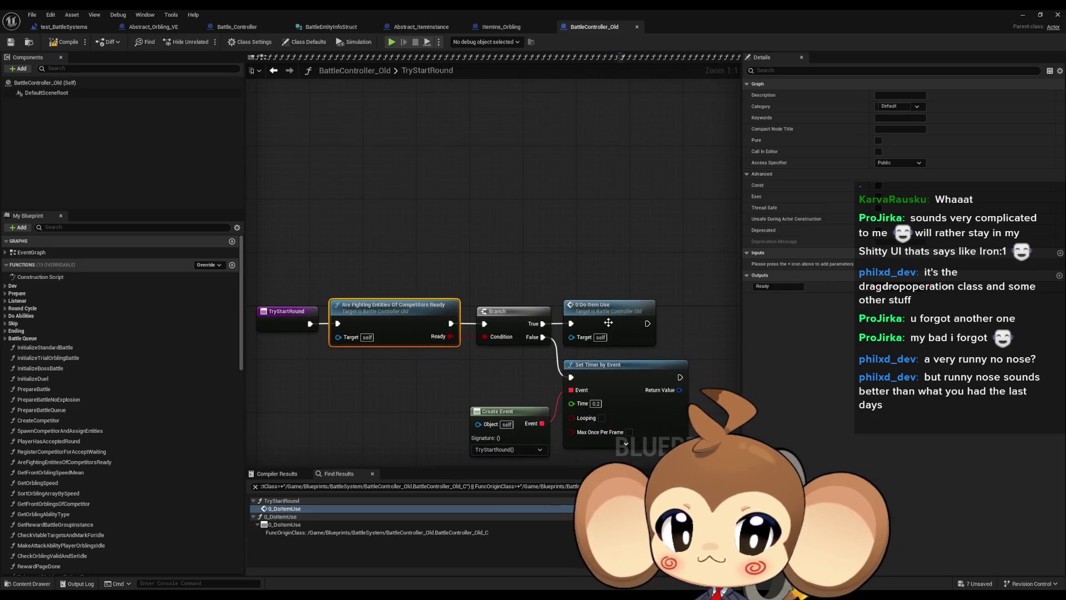
pyautogui.doubleClick(607, 321)
# - Select the Find First Actor Of Class and Cast nodes, then view SpawnActor and Initialize Ability
pyautogui.moveTo(500, 197)
pyautogui.mouseDown()
pyautogui.moveTo(537, 255)
pyautogui.moveTo(644, 310)
pyautogui.mouseUp()
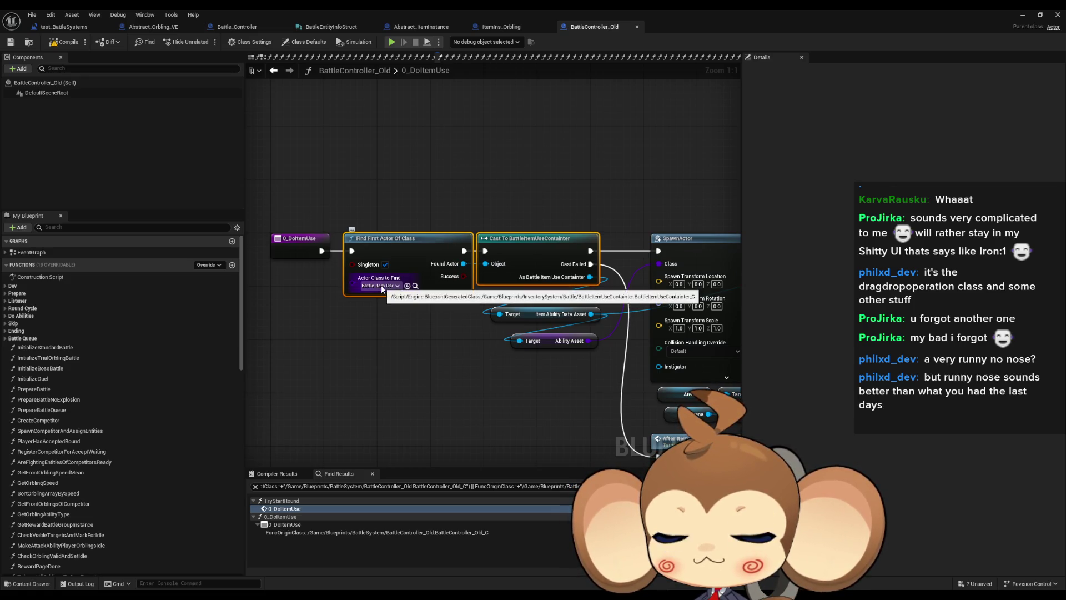
pyautogui.click(393, 327)
pyautogui.moveTo(375, 190)
pyautogui.mouseDown()
pyautogui.moveTo(426, 232)
pyautogui.moveTo(559, 285)
pyautogui.mouseUp()
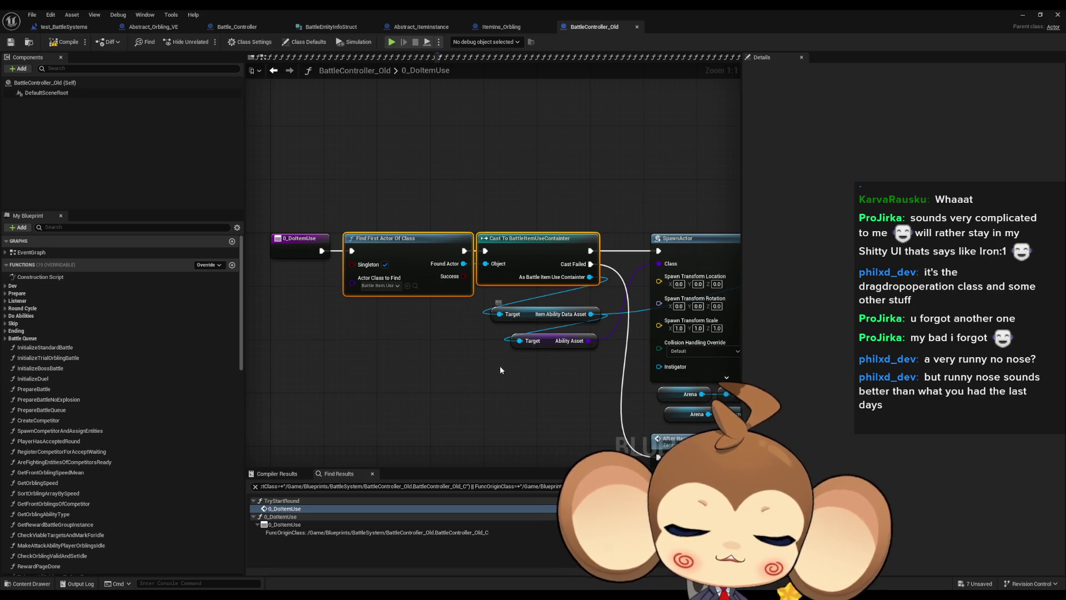
pyautogui.click(482, 416)
pyautogui.moveTo(479, 398)
pyautogui.mouseDown()
pyautogui.moveTo(446, 396)
pyautogui.moveTo(567, 303)
pyautogui.mouseUp()
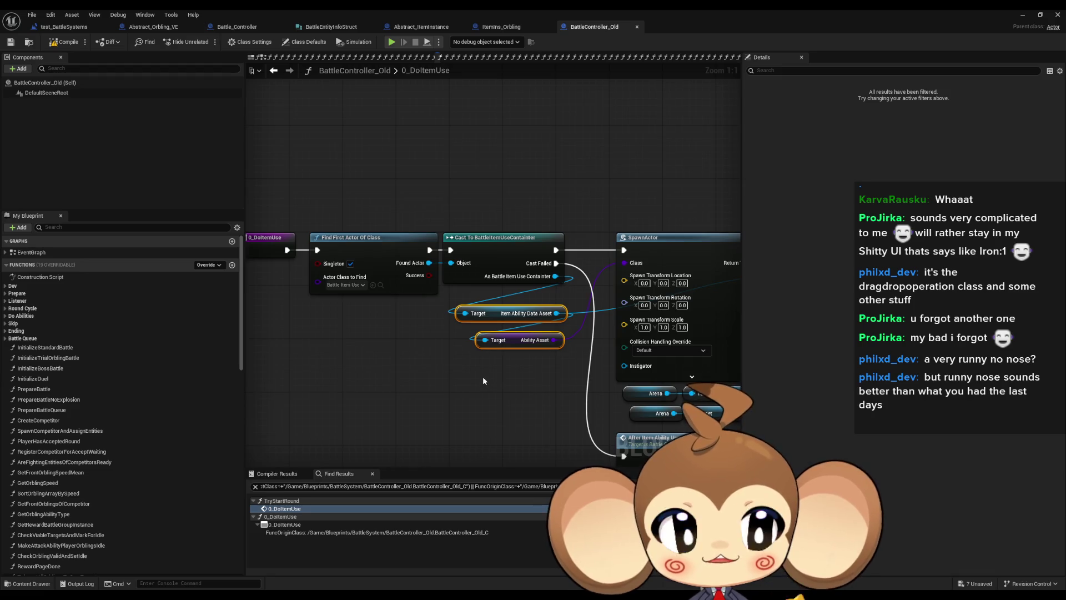
pyautogui.click(468, 431)
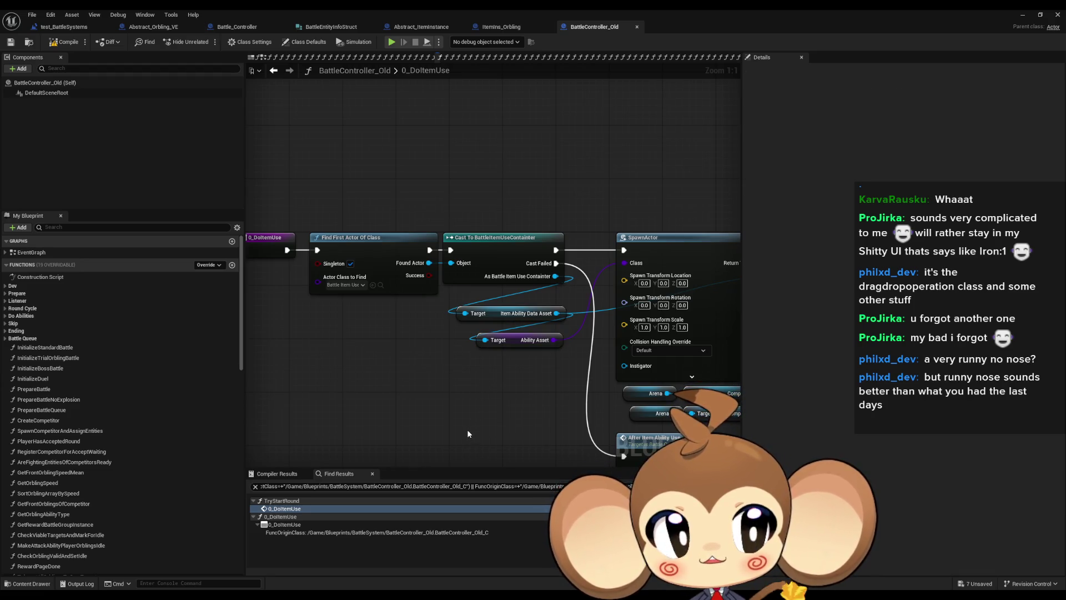
pyautogui.moveTo(468, 428); pyautogui.dragTo(279, 401)
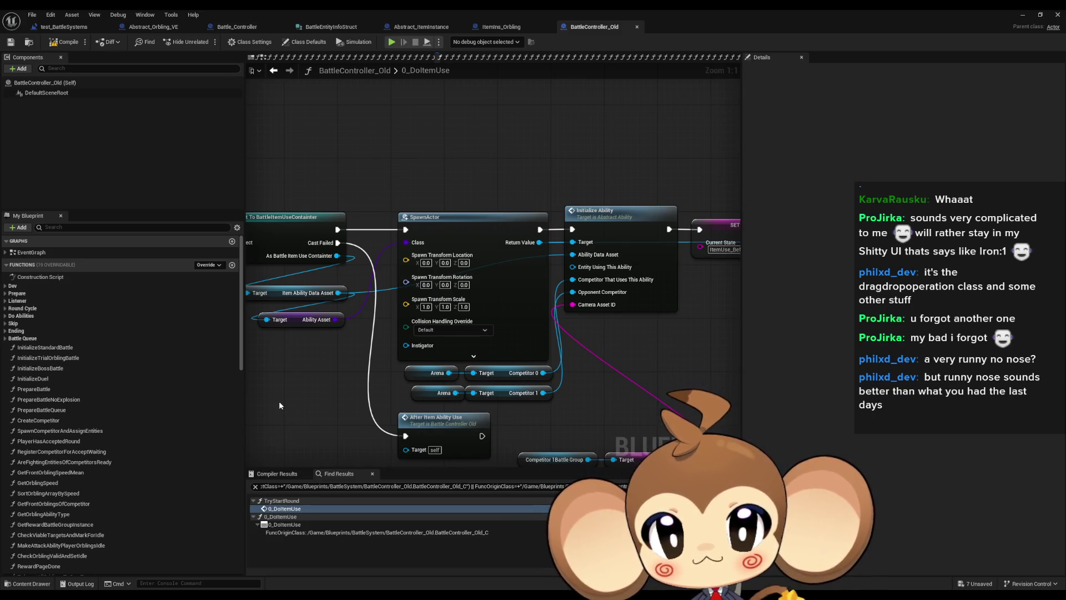
# - Select the Item Ability Data Asset and Ability Asset getters, then marquee them with Find First Actor and Cast
pyautogui.moveTo(595, 337)
pyautogui.mouseDown()
pyautogui.moveTo(573, 315)
pyautogui.moveTo(794, 315)
pyautogui.mouseUp()
pyautogui.click(516, 276)
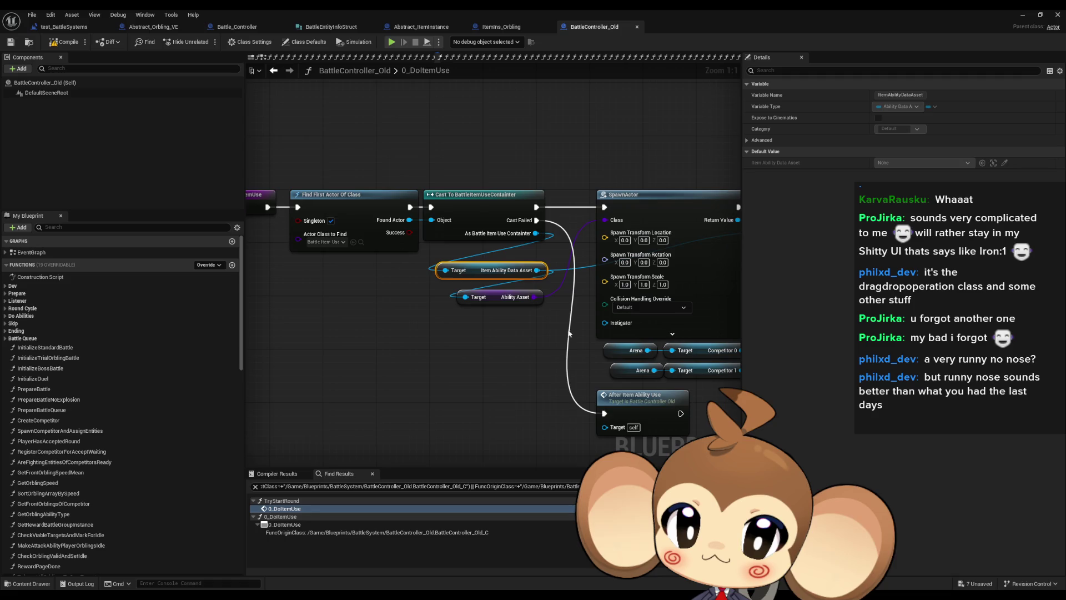
pyautogui.moveTo(583, 352); pyautogui.dragTo(401, 309)
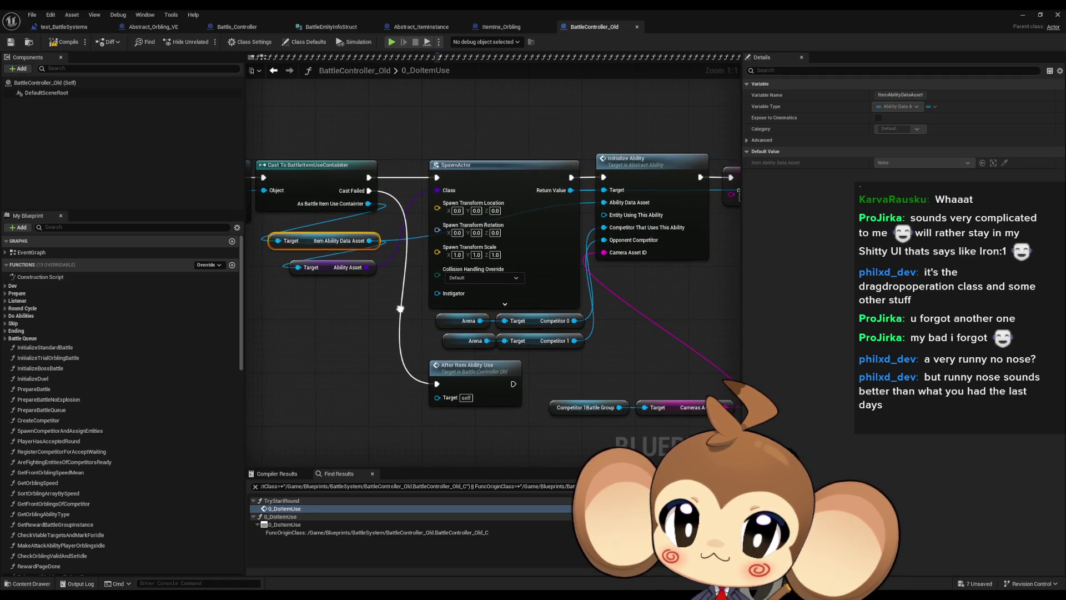
pyautogui.click(330, 268)
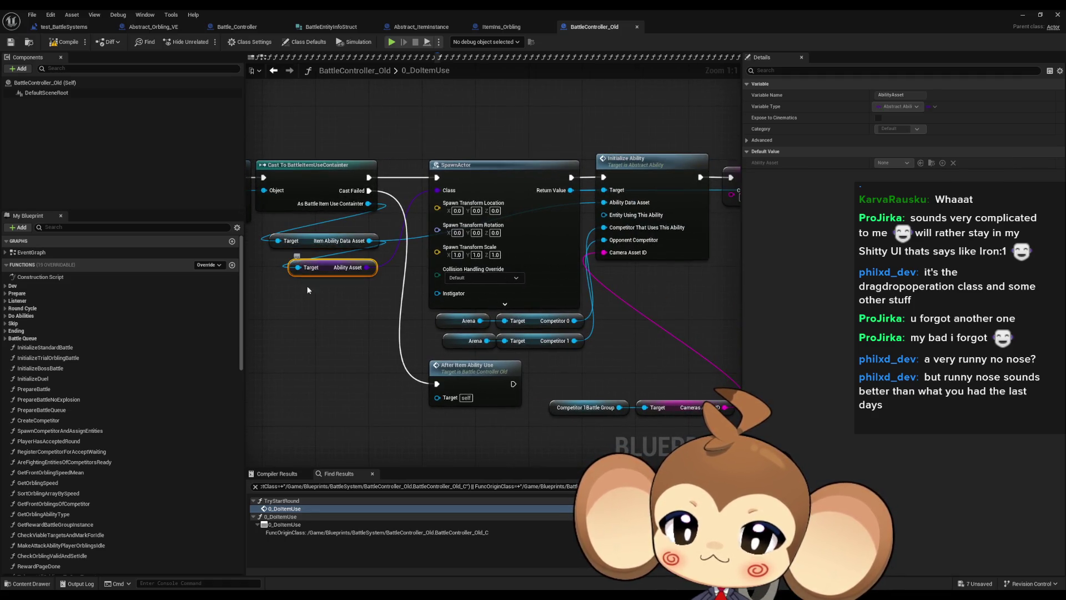
pyautogui.moveTo(304, 297); pyautogui.dragTo(451, 319)
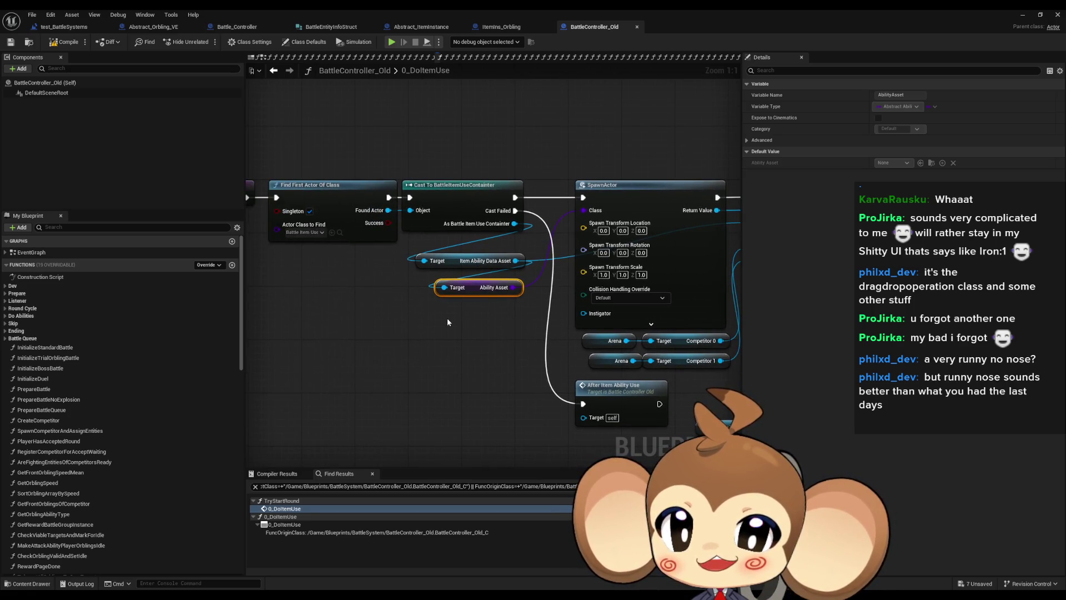
pyautogui.moveTo(295, 100)
pyautogui.mouseDown()
pyautogui.moveTo(499, 304)
pyautogui.moveTo(505, 326)
pyautogui.mouseUp()
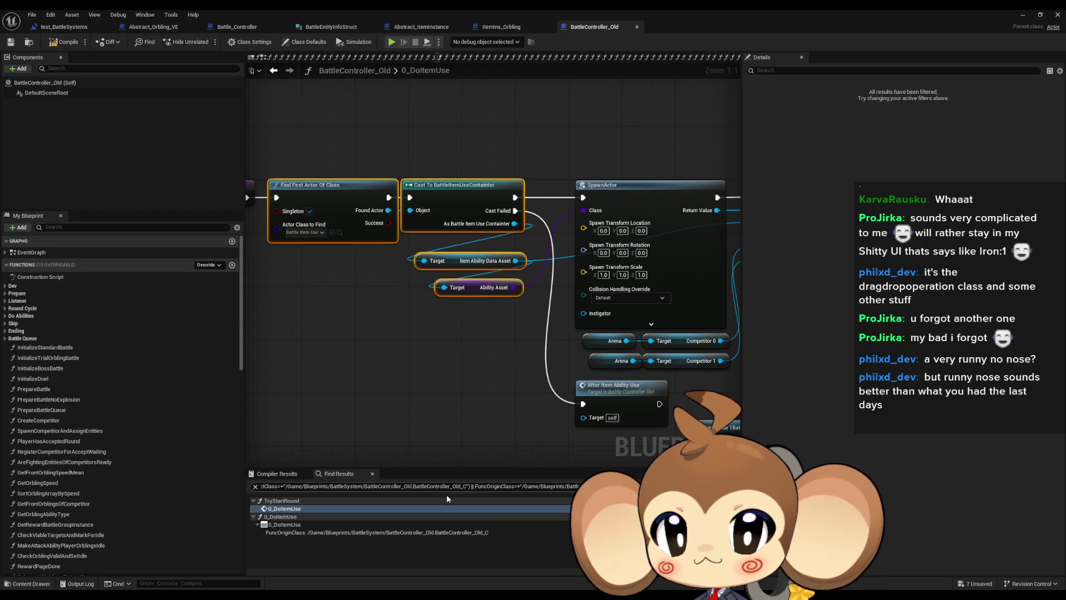
# - Search references for 'battle item use' and check the CleanupBattleController container cast
pyautogui.click(344, 486)
pyautogui.write('b')
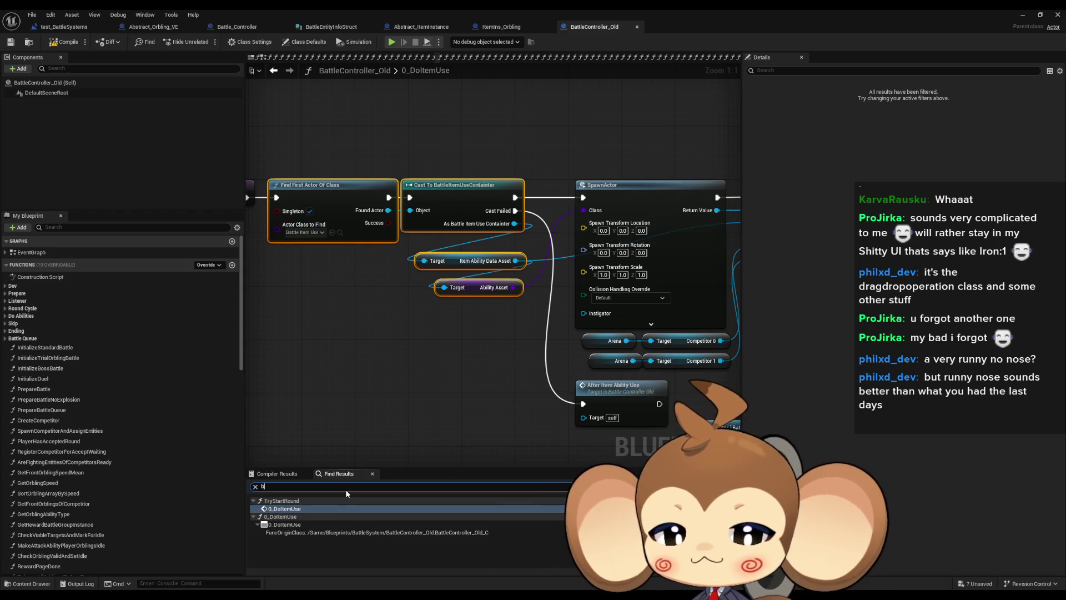
pyautogui.write('attle item use cont')
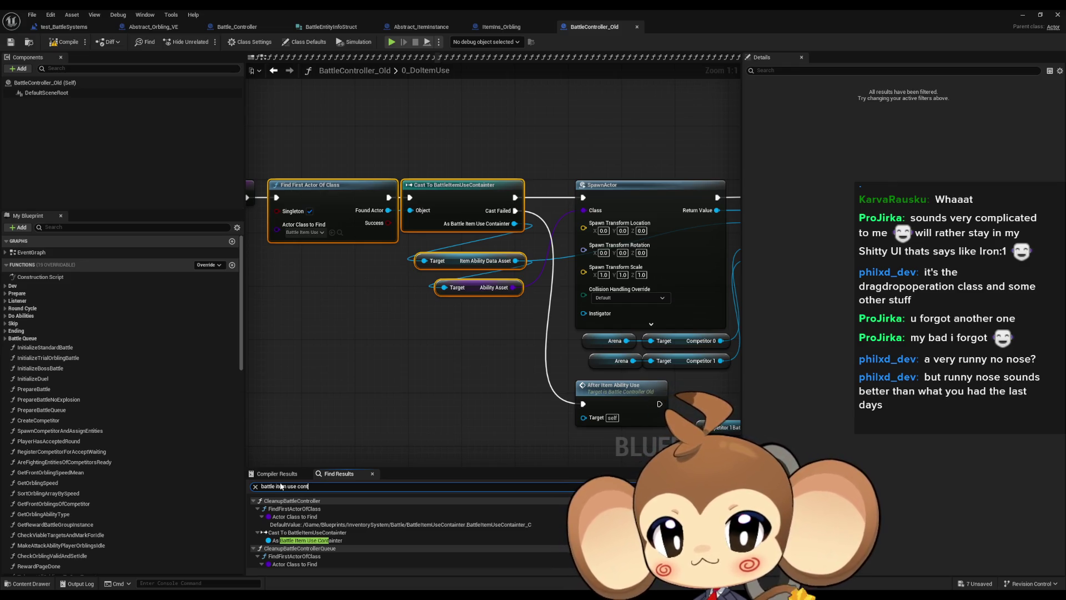
pyautogui.click(324, 541)
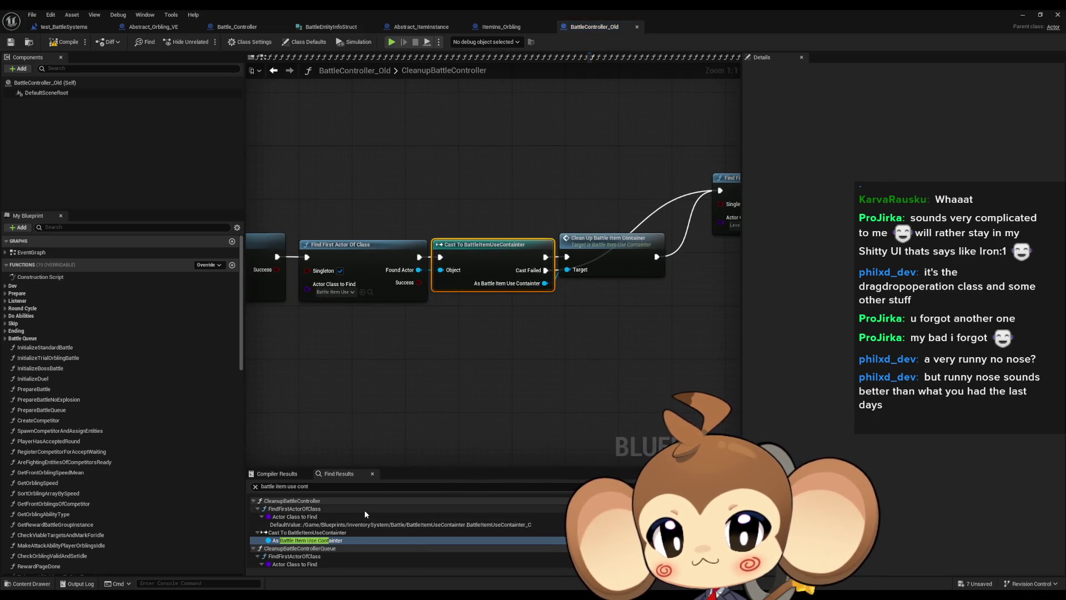
pyautogui.click(253, 500)
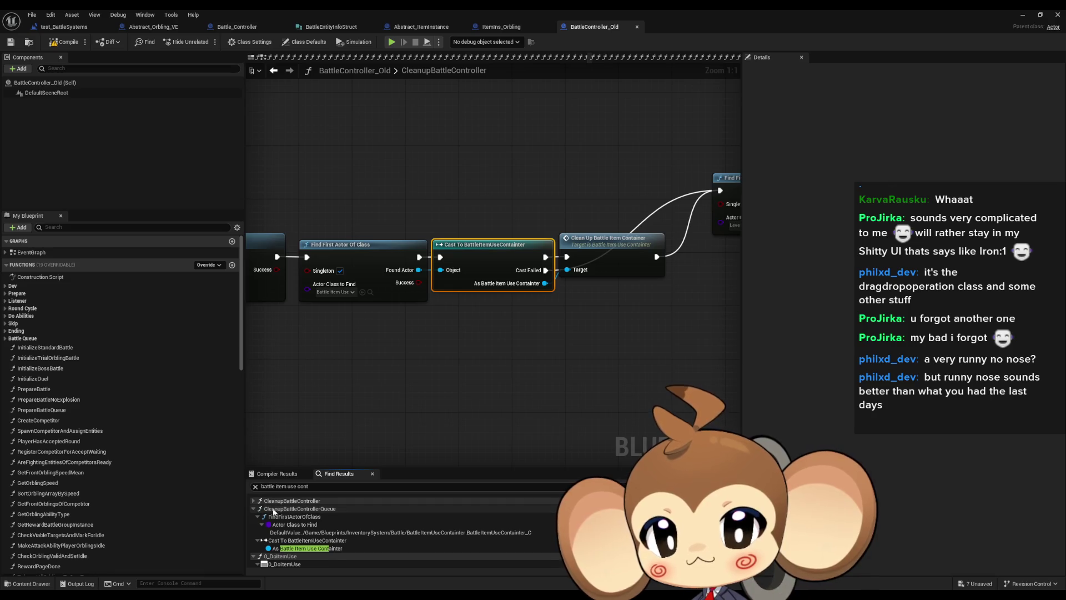
pyautogui.click(254, 508)
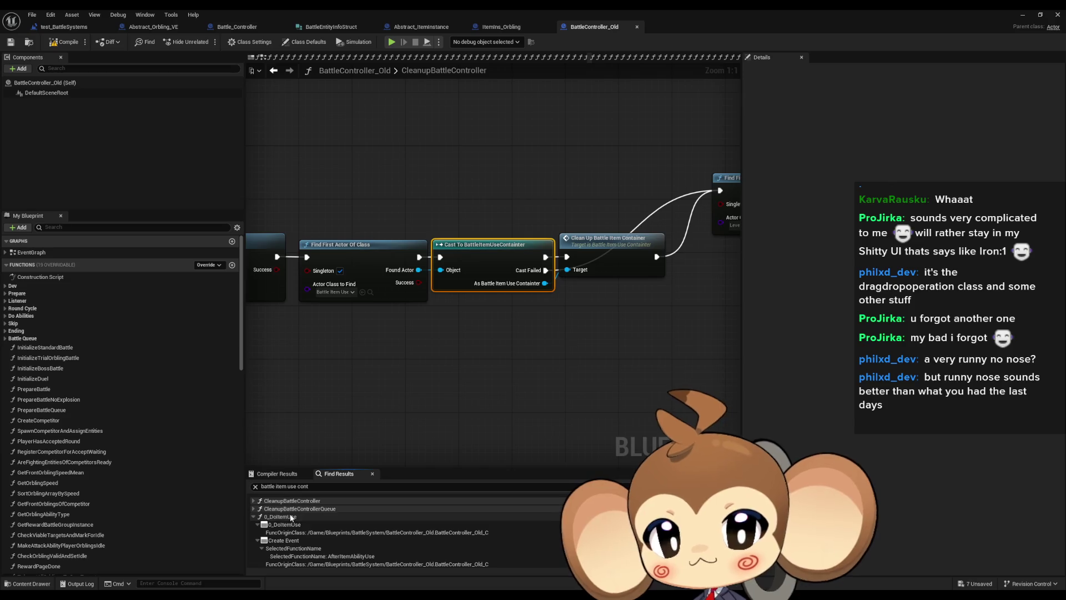
# - Review the 0_DoItemUse and AfterItemAbilityUse container lookups, then run the search across all blueprints
pyautogui.scroll(-1, 298, 520)
pyautogui.scroll(-2, 297, 519)
pyautogui.click(344, 526)
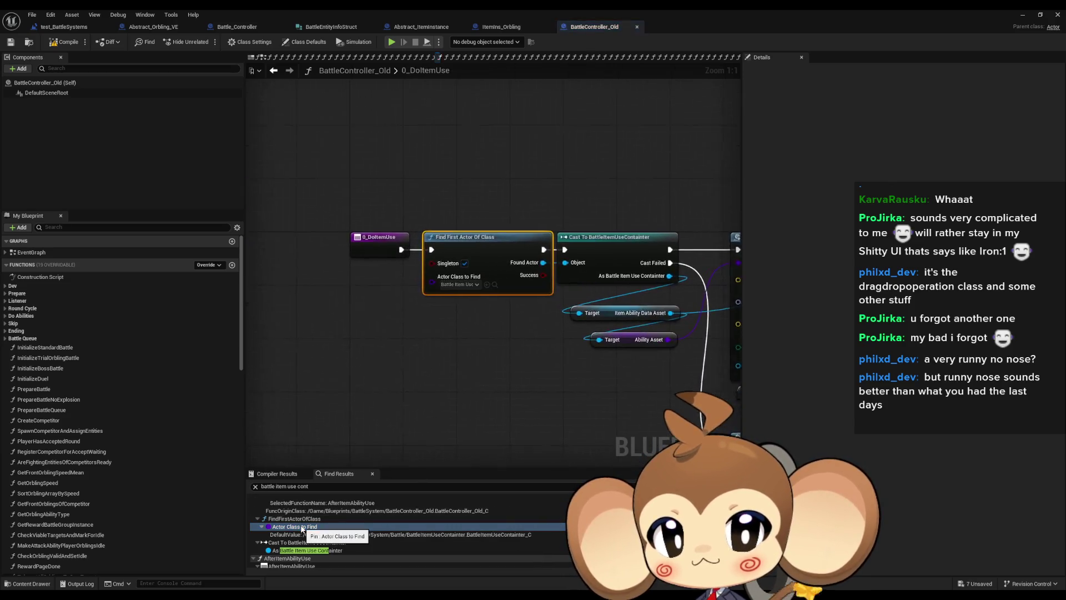
pyautogui.scroll(-3, 345, 524)
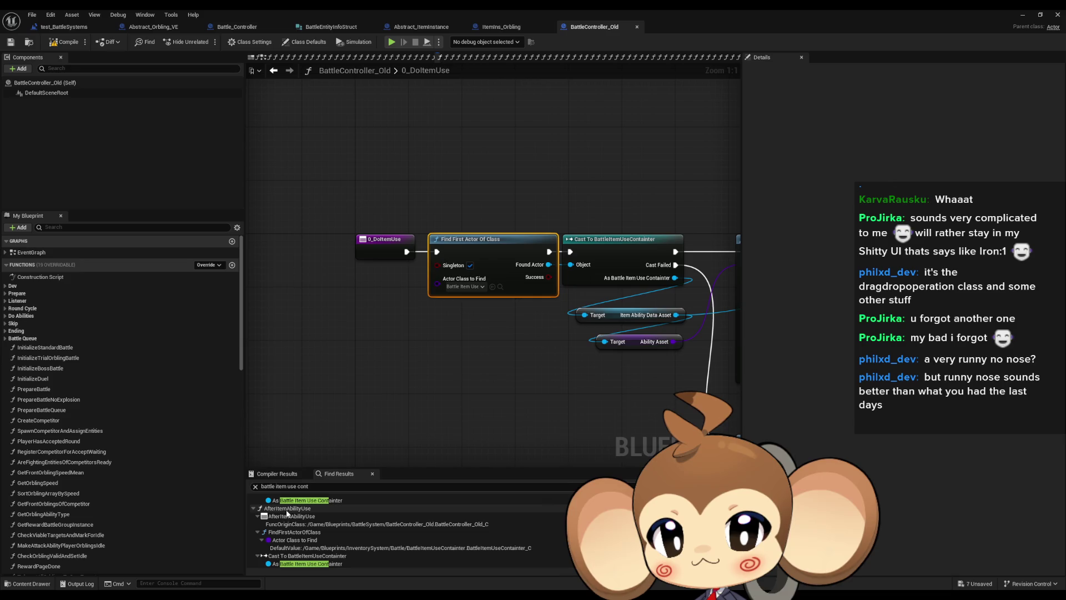
pyautogui.click(294, 540)
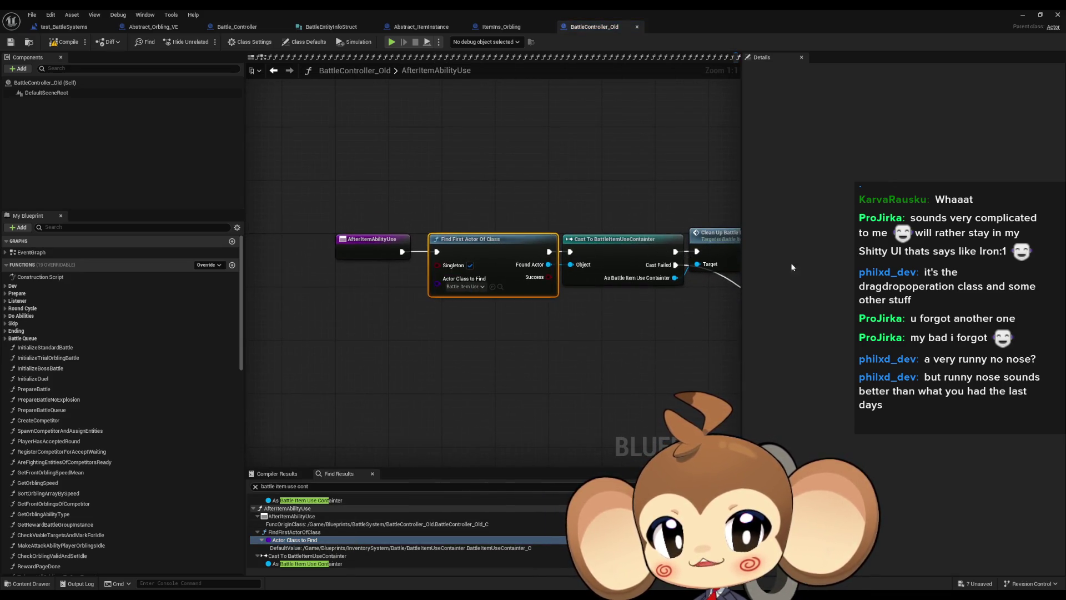
pyautogui.scroll(-5, 294, 536)
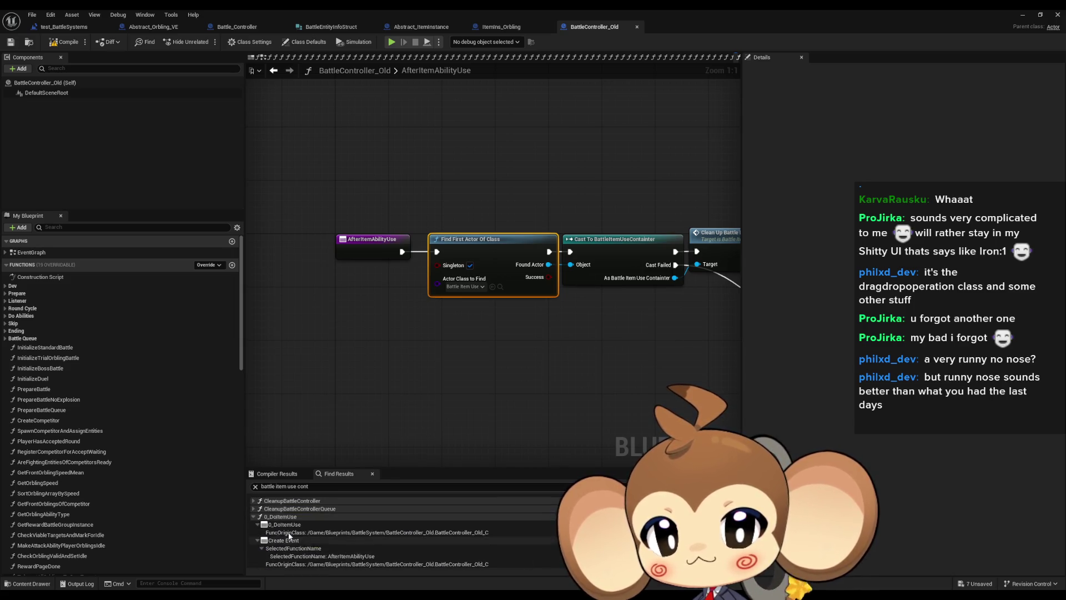
pyautogui.scroll(-5, 294, 536)
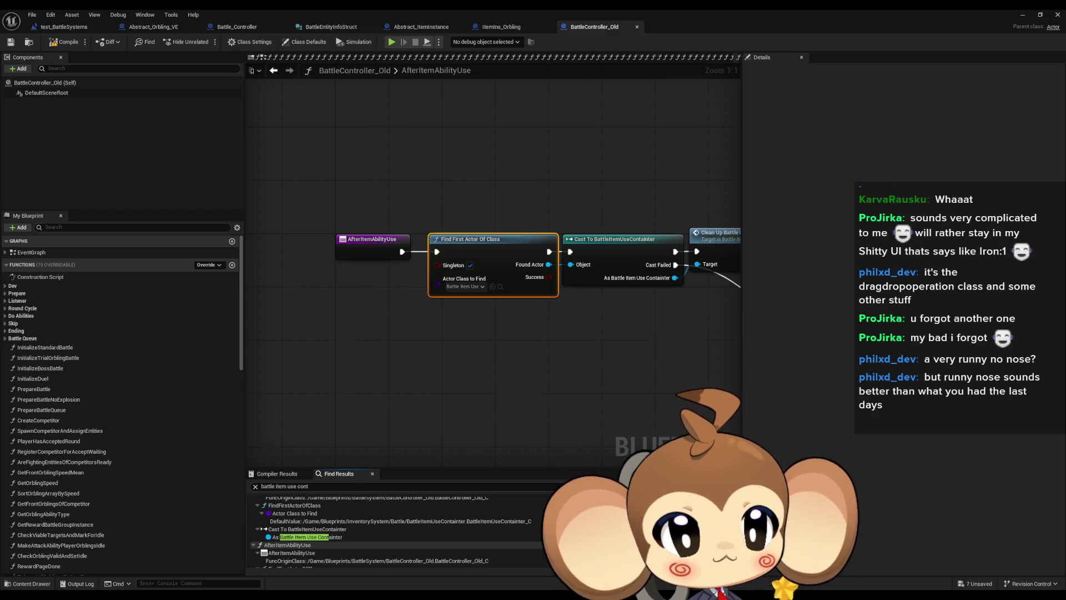
pyautogui.hotkey('ctrl', 'shift', 'f')
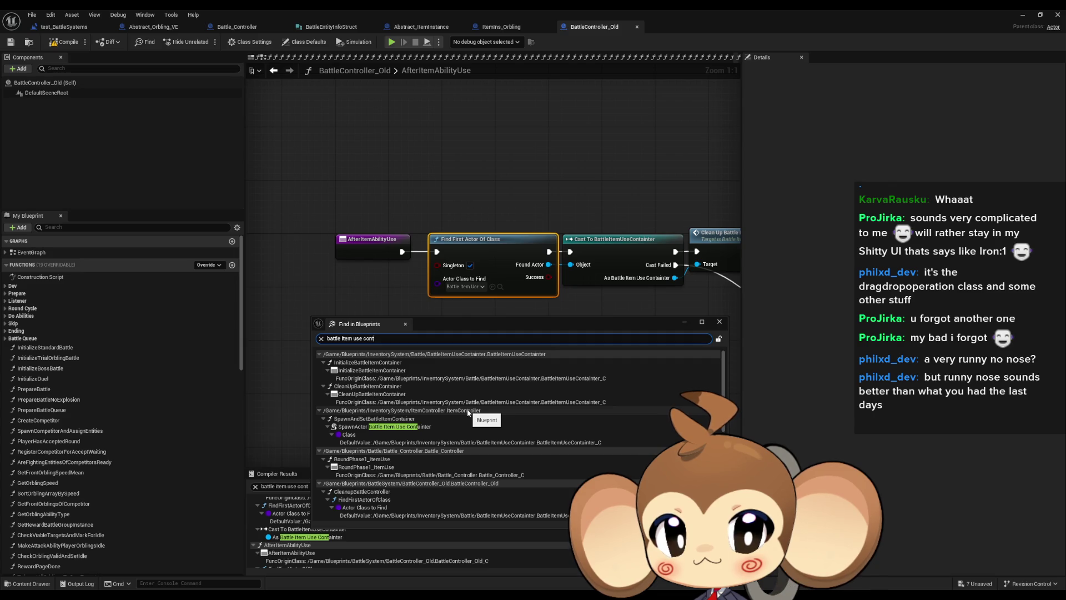
# - Review the Find in Blueprints matches, select the ItemController SpawnActor DefaultValue match, and close the results window
pyautogui.scroll(-3, 467, 411)
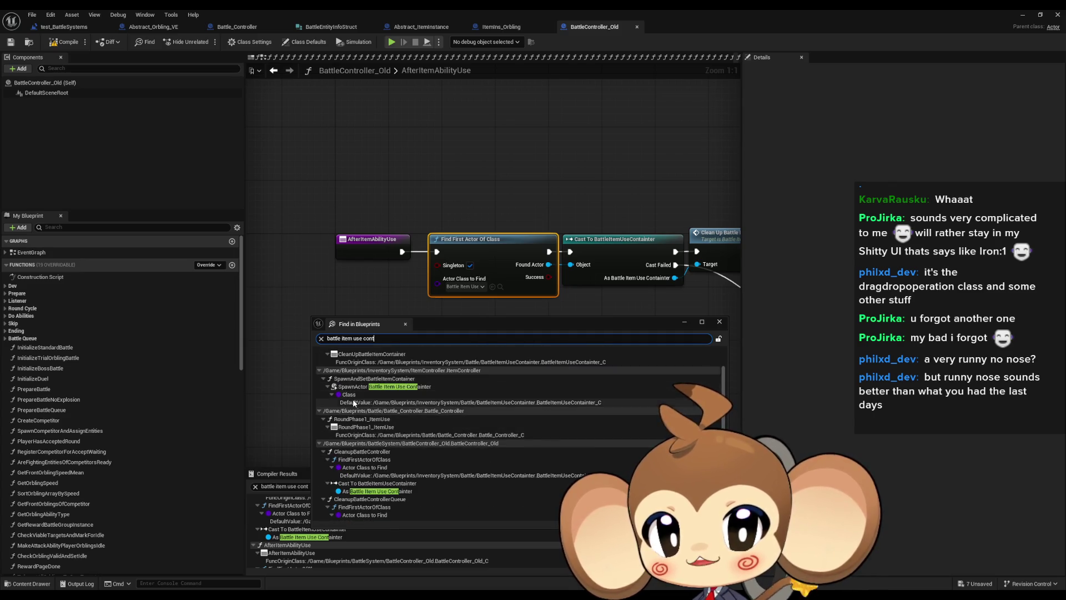
pyautogui.click(355, 402)
pyautogui.scroll(-1, 540, 375)
pyautogui.scroll(-6, 542, 380)
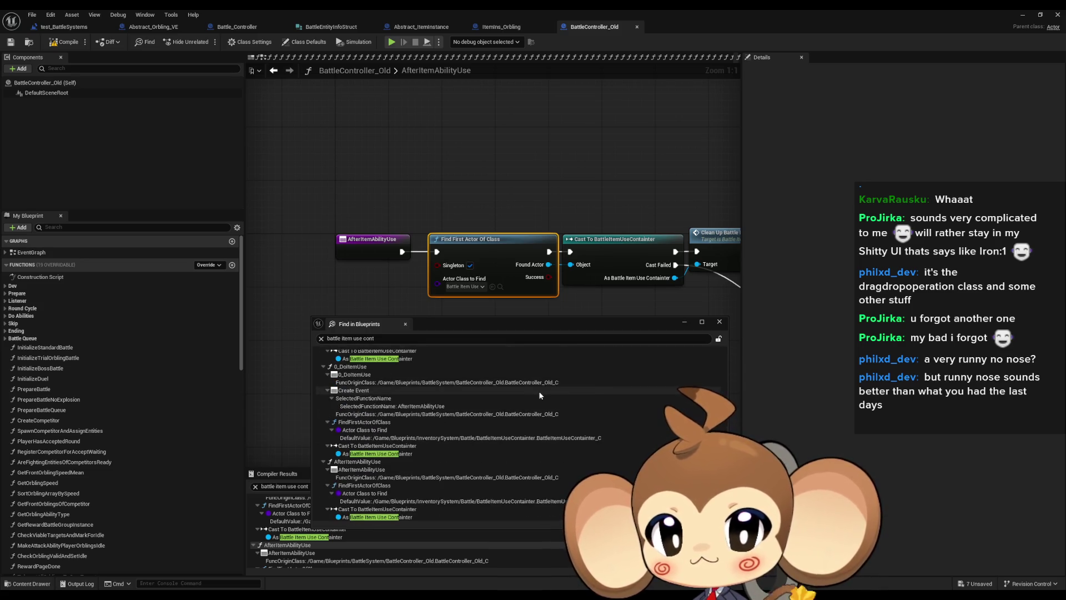
pyautogui.scroll(7, 540, 393)
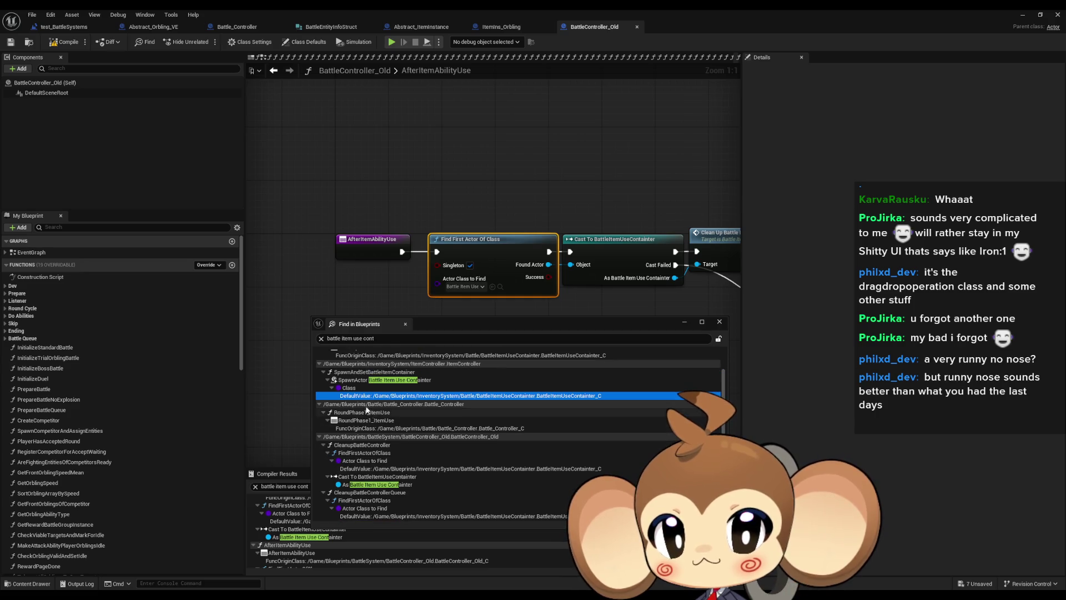
pyautogui.click(719, 321)
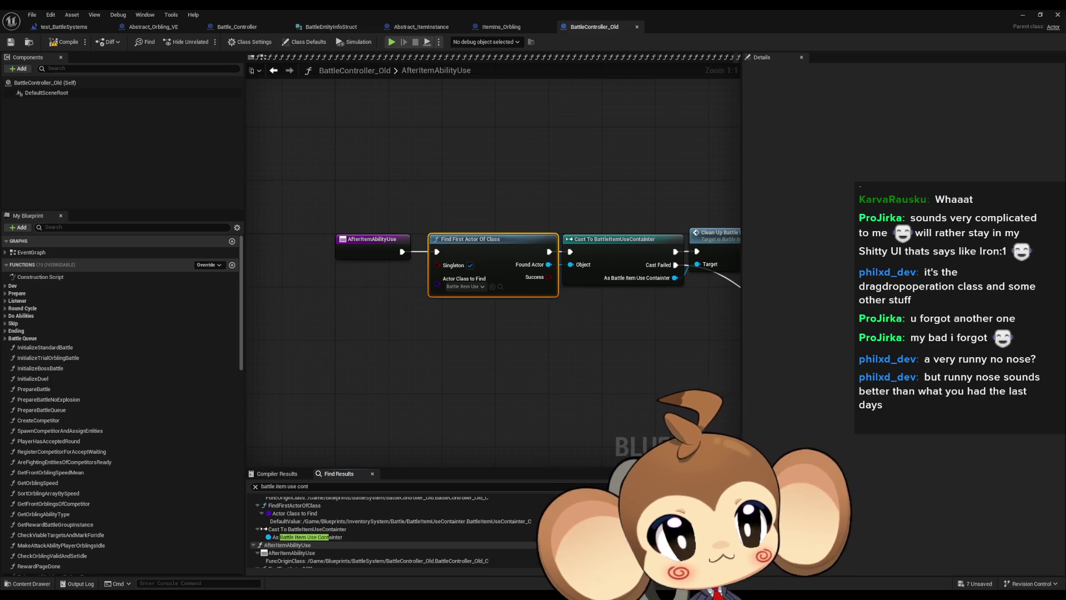
# - Inspect the SpawnAndSetBattleItemContainer entry node and the first SpawnActor, Get Data Table Row and Break Linker Struct nodes
pyautogui.scroll(-4, 635, 328)
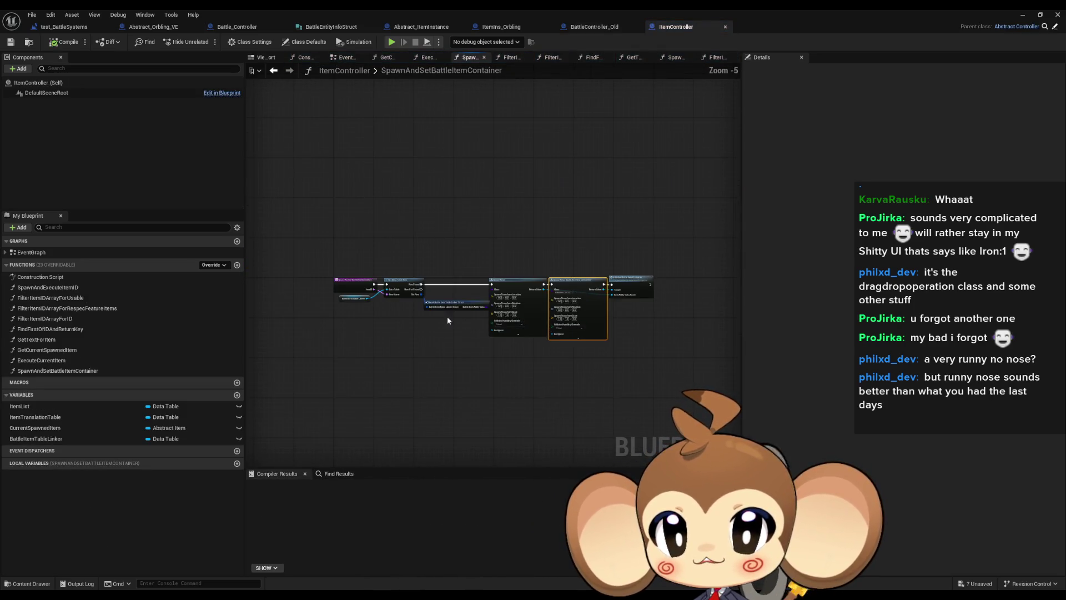
pyautogui.scroll(4, 287, 301)
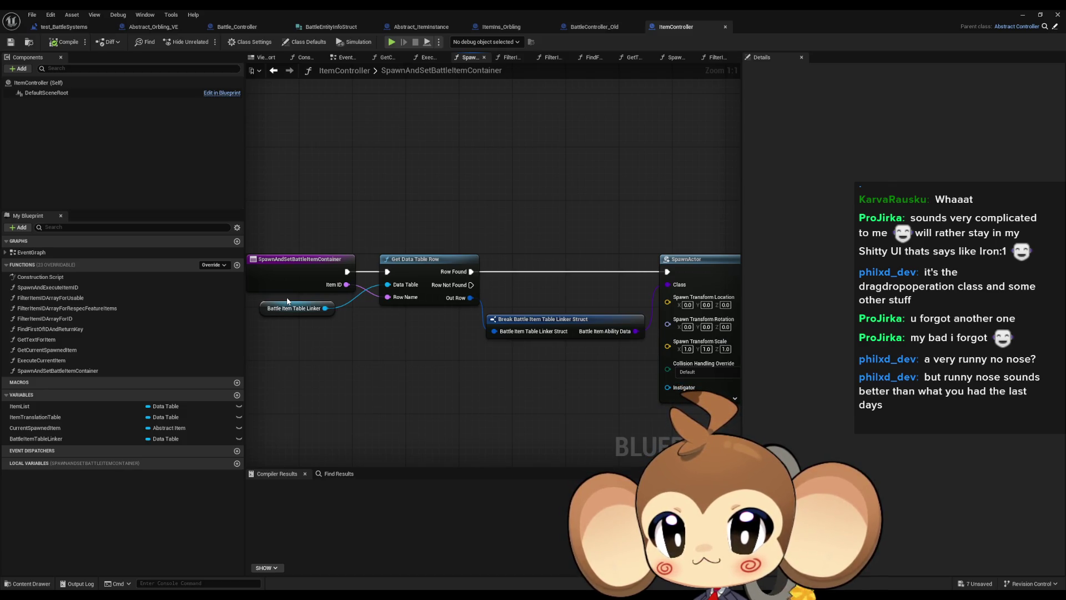
pyautogui.click(280, 269)
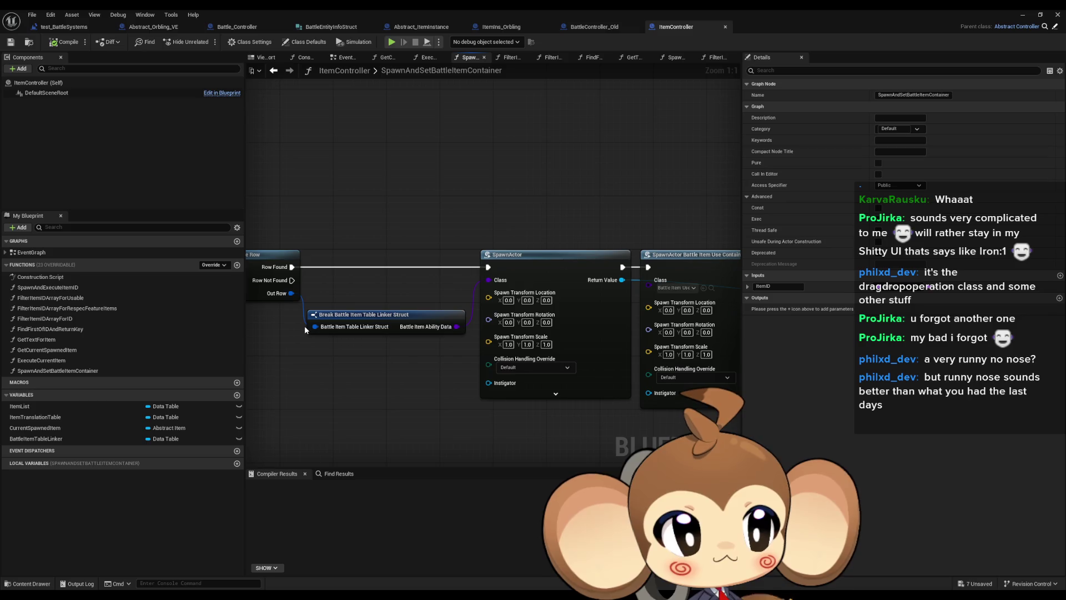
pyautogui.moveTo(569, 330); pyautogui.dragTo(340, 329)
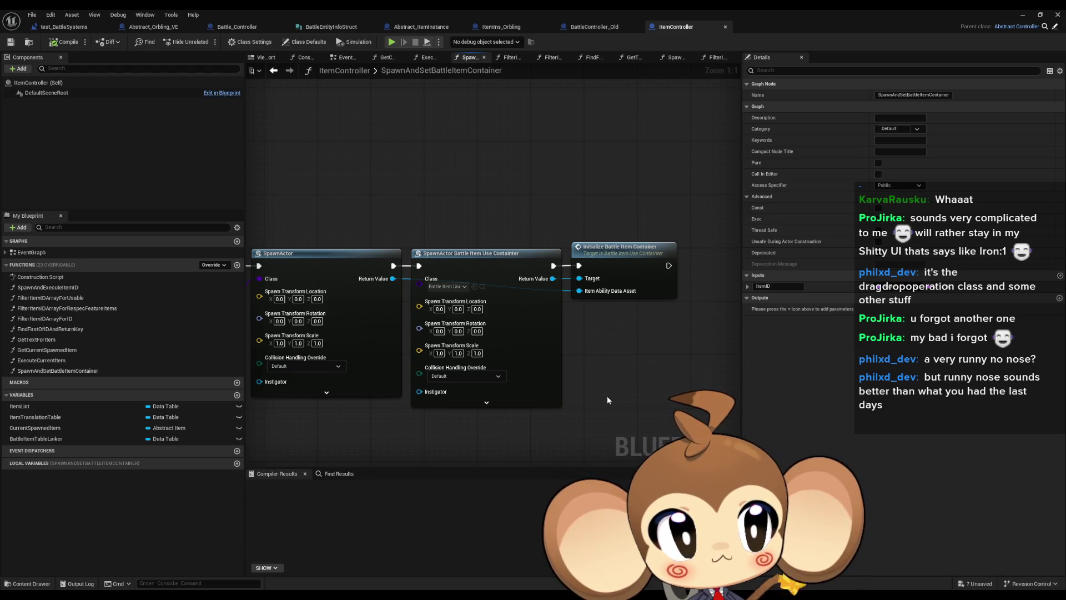
pyautogui.moveTo(608, 397); pyautogui.dragTo(647, 412)
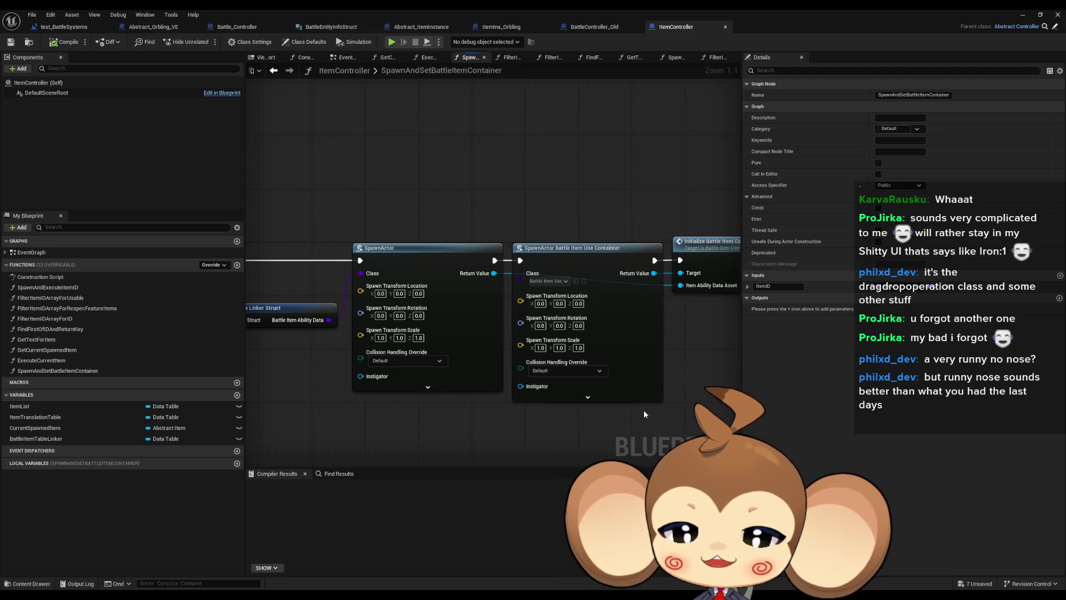
pyautogui.moveTo(371, 212)
pyautogui.mouseDown()
pyautogui.moveTo(450, 302)
pyautogui.moveTo(780, 324)
pyautogui.mouseUp()
pyautogui.moveTo(343, 378); pyautogui.dragTo(286, 310)
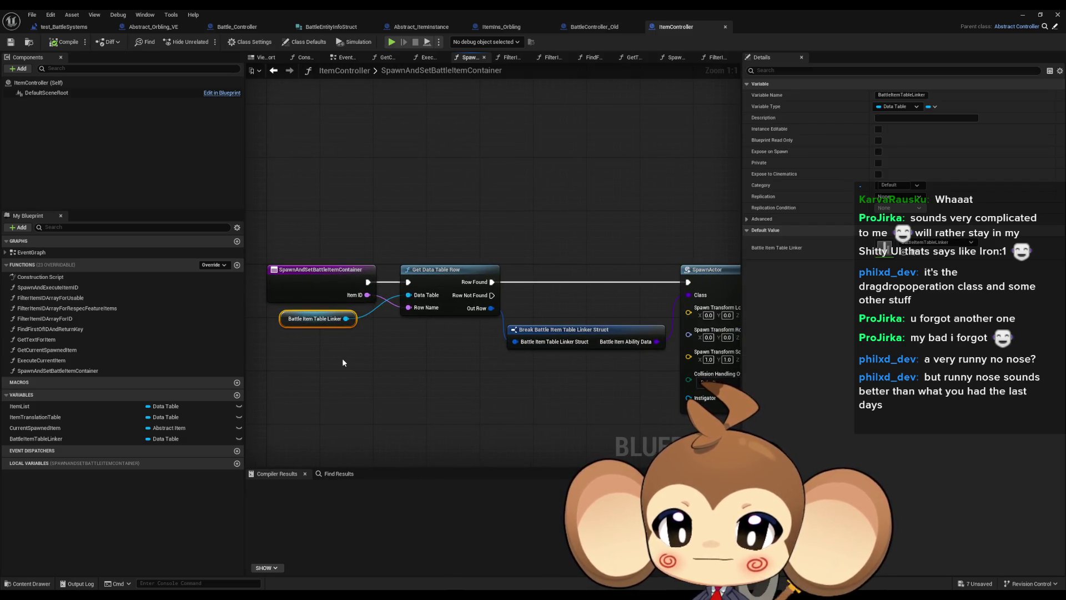
pyautogui.moveTo(325, 219); pyautogui.dragTo(379, 300)
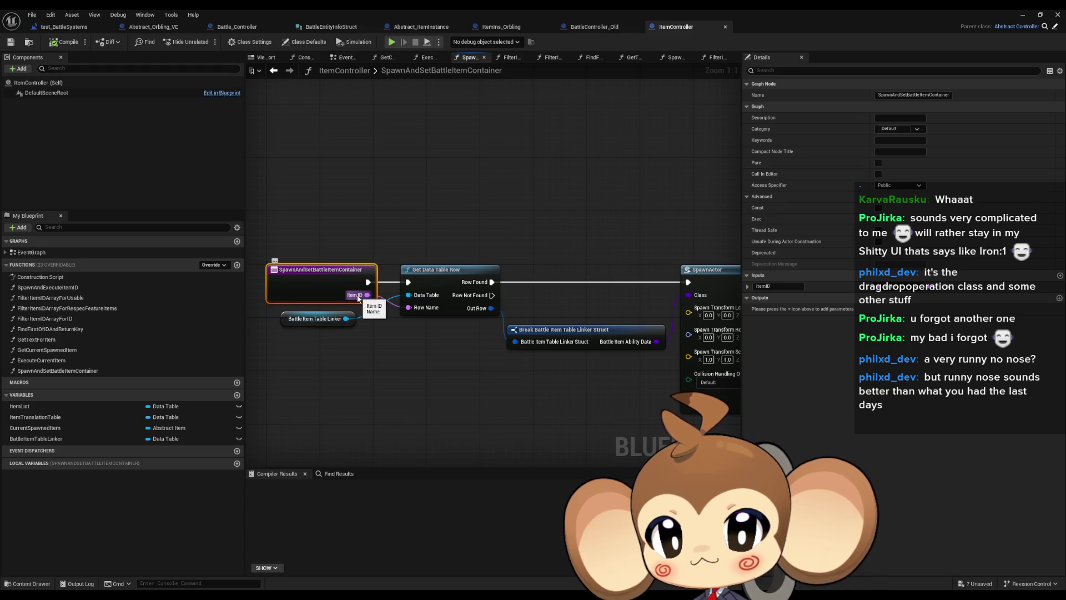
# - Select the Break Battle Item Table Linker Struct and Initialize Battle Item Container nodes beside the second SpawnActor
pyautogui.moveTo(538, 392); pyautogui.dragTo(451, 383)
pyautogui.click(458, 336)
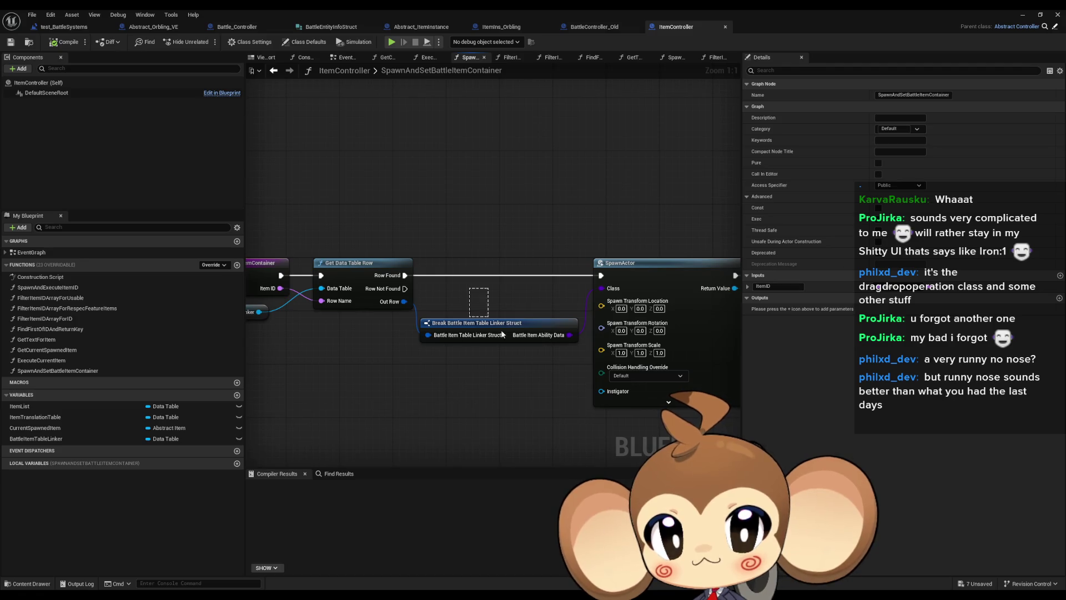
pyautogui.moveTo(532, 380); pyautogui.dragTo(479, 384)
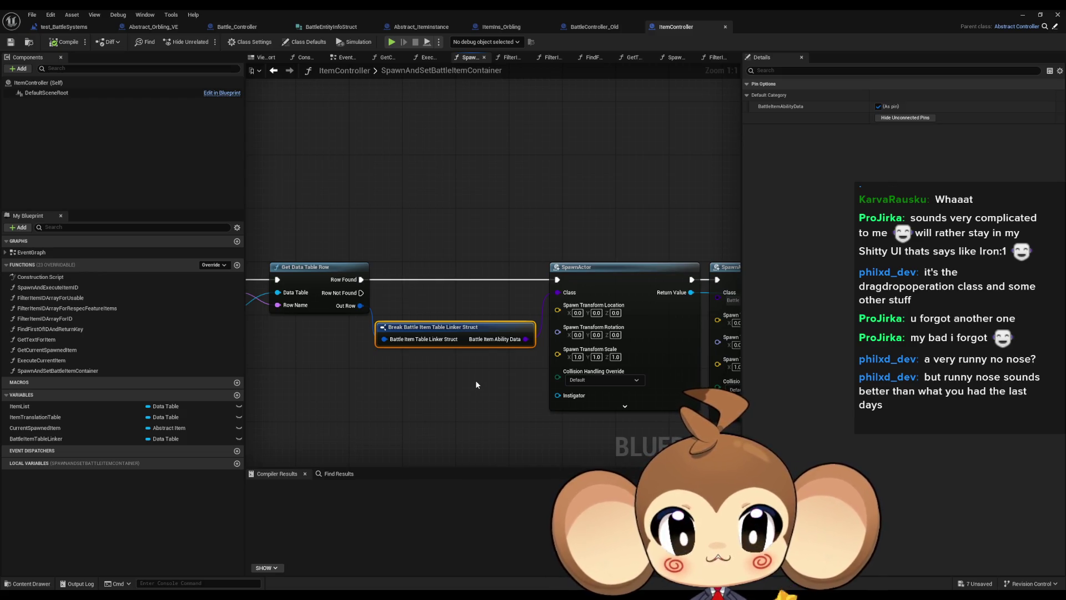
pyautogui.moveTo(475, 384)
pyautogui.mouseDown()
pyautogui.moveTo(407, 361)
pyautogui.moveTo(161, 349)
pyautogui.mouseUp()
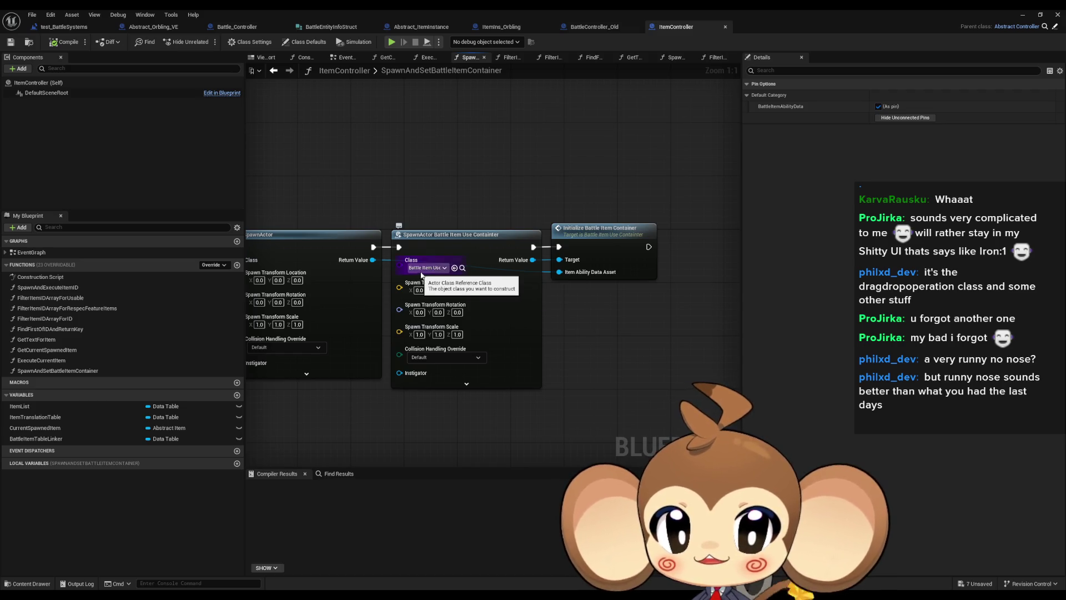
pyautogui.click(608, 257)
pyautogui.moveTo(621, 306); pyautogui.dragTo(1034, 308)
pyautogui.moveTo(863, 250); pyautogui.dragTo(547, 252)
# - Open the InitializeBattleItemContainer function graph and select its SET node storing the Item Ability Data Asset
pyautogui.doubleClick(548, 251)
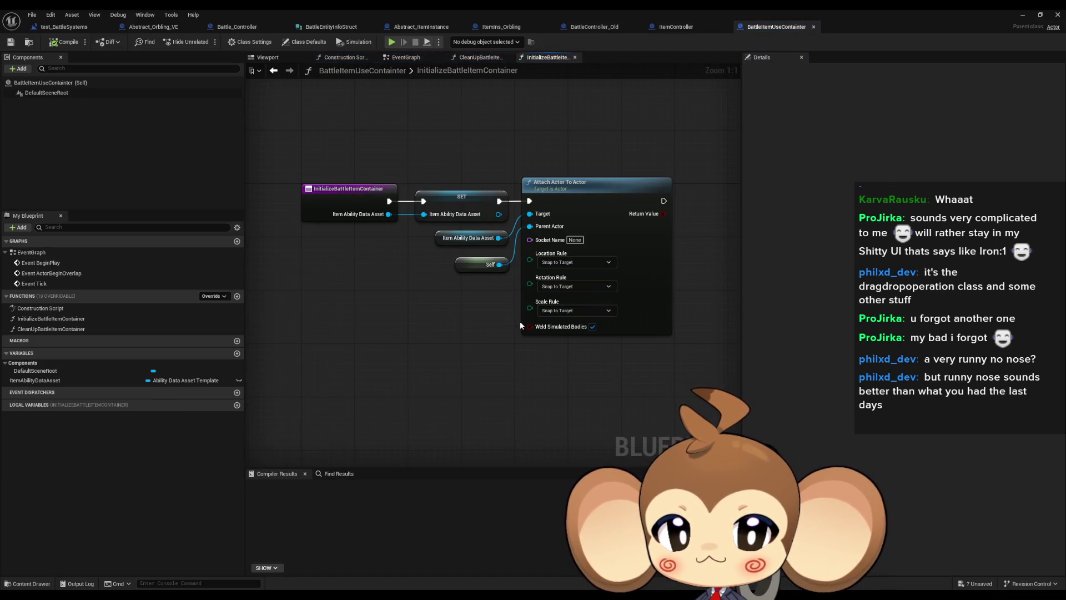
pyautogui.moveTo(429, 158); pyautogui.dragTo(485, 215)
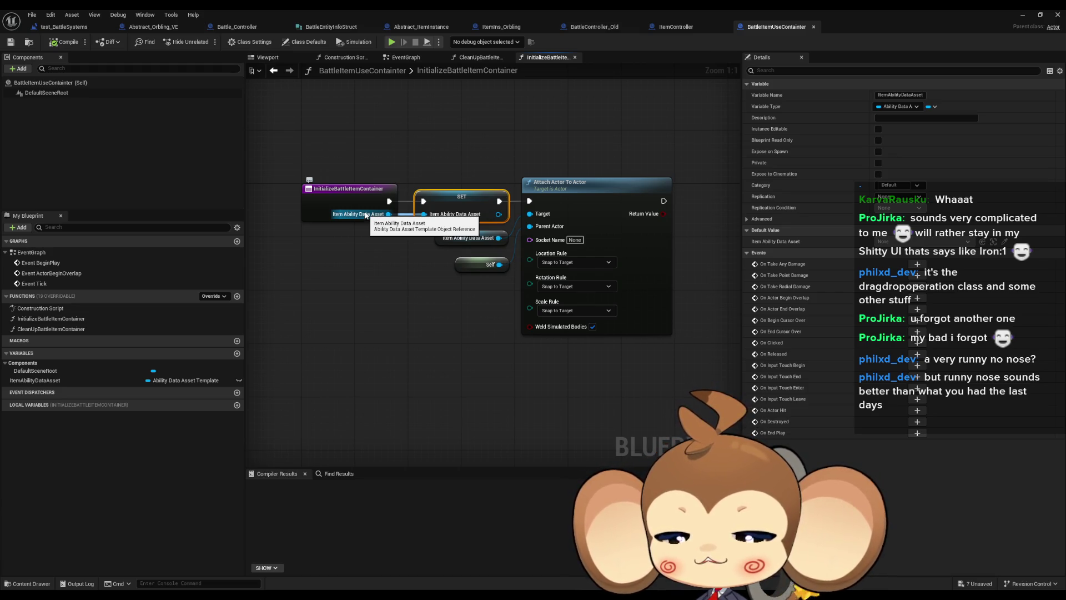
# - Switch to the level editor and browse Content > Blueprints > InventorySystem in the Content Browser
pyautogui.click(1023, 18)
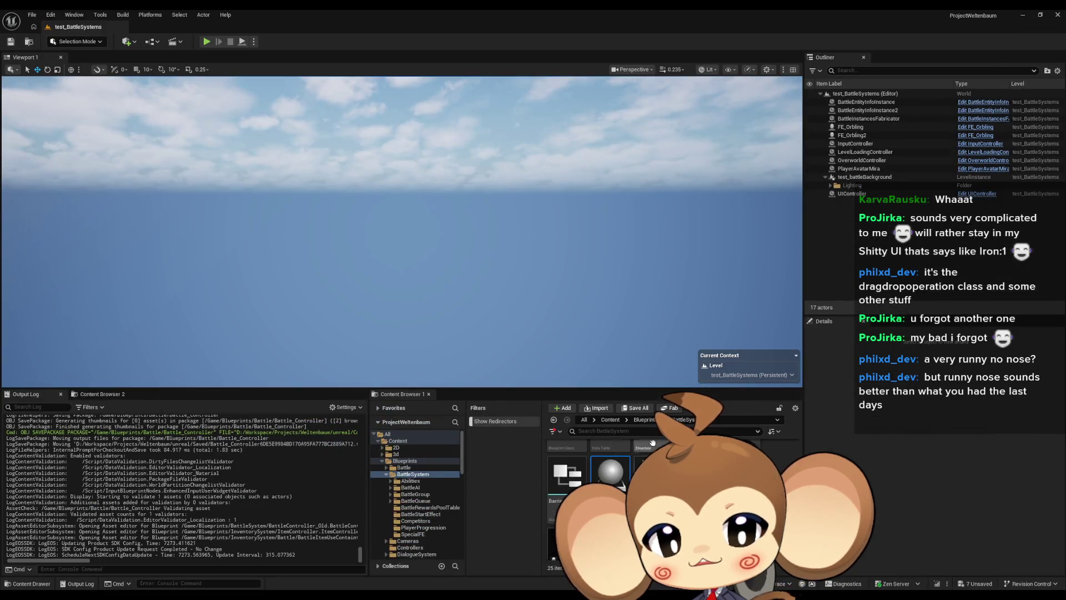
pyautogui.click(609, 420)
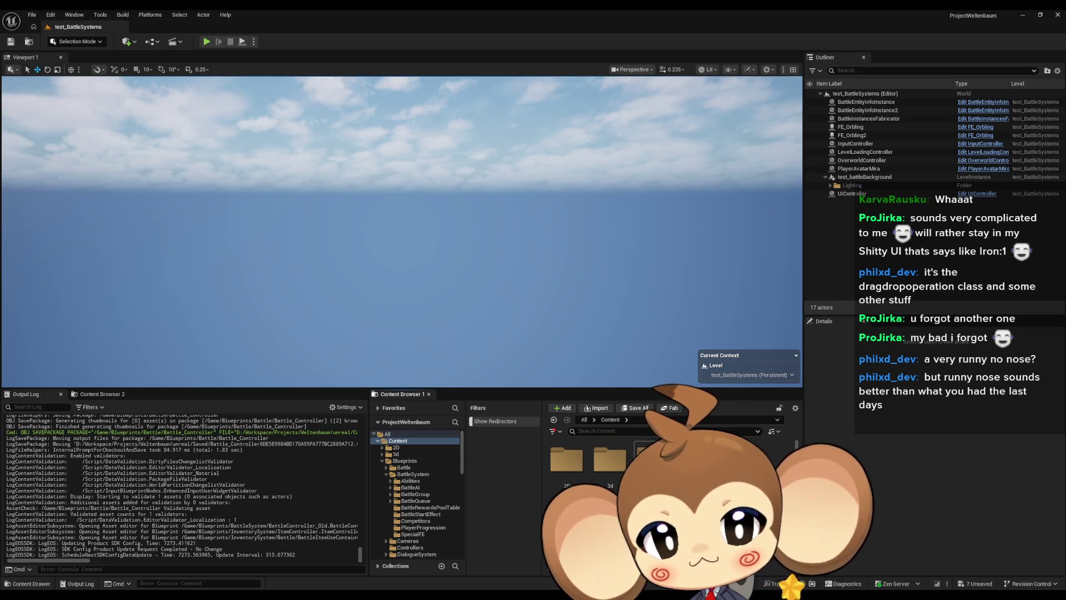
pyautogui.click(405, 460)
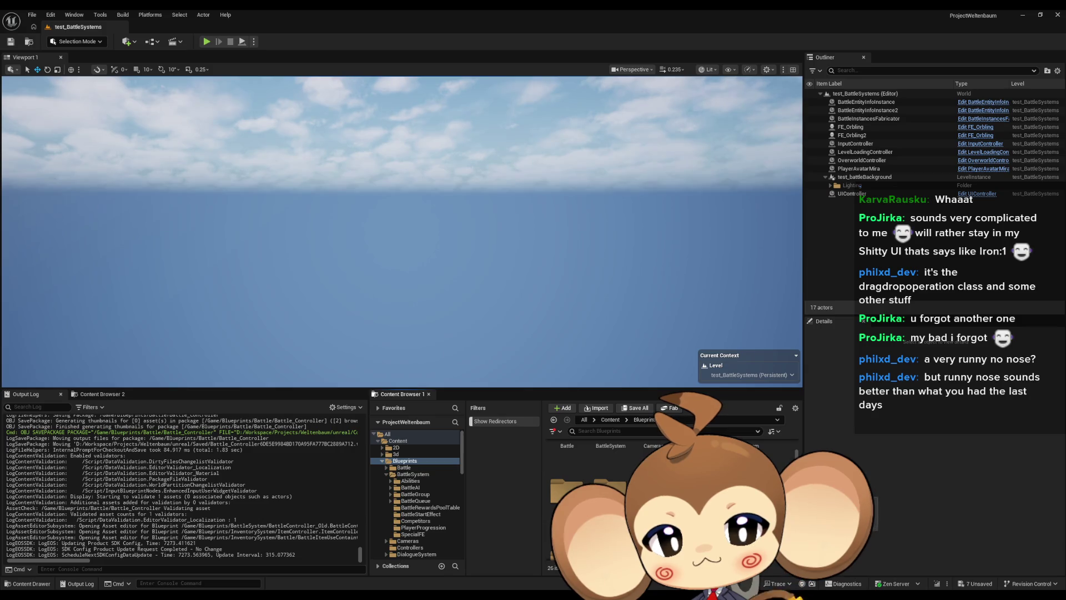
pyautogui.click(418, 496)
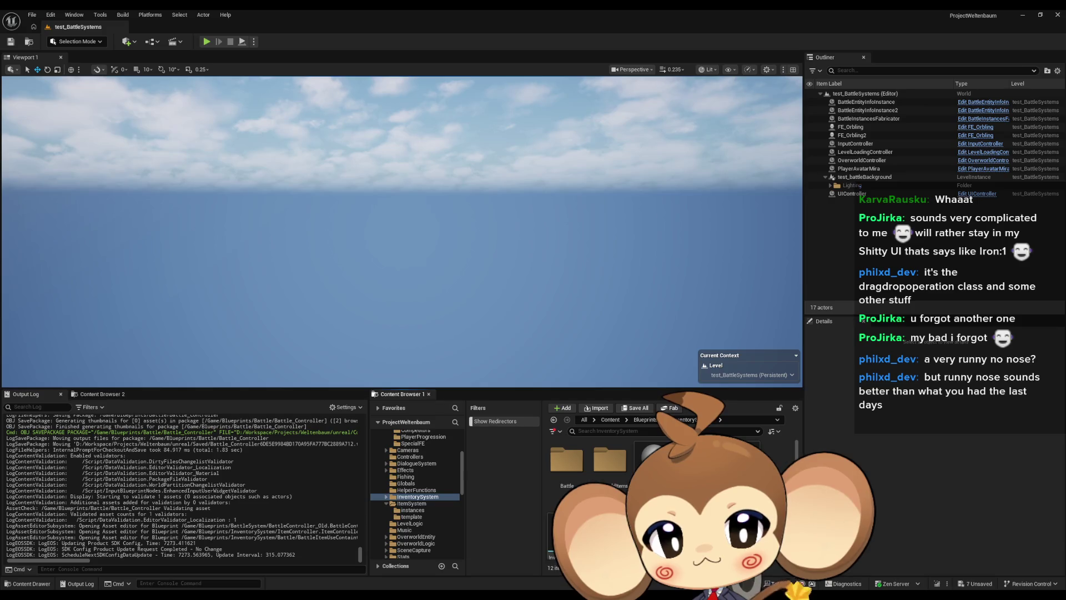
pyautogui.scroll(-2, 666, 489)
pyautogui.scroll(1, 666, 489)
pyautogui.scroll(-2, 667, 489)
pyautogui.scroll(2, 566, 461)
# - Look through the Battle, BattleItemsAbilities and OverworldItems folders, returning to InventorySystem
pyautogui.doubleClick(567, 461)
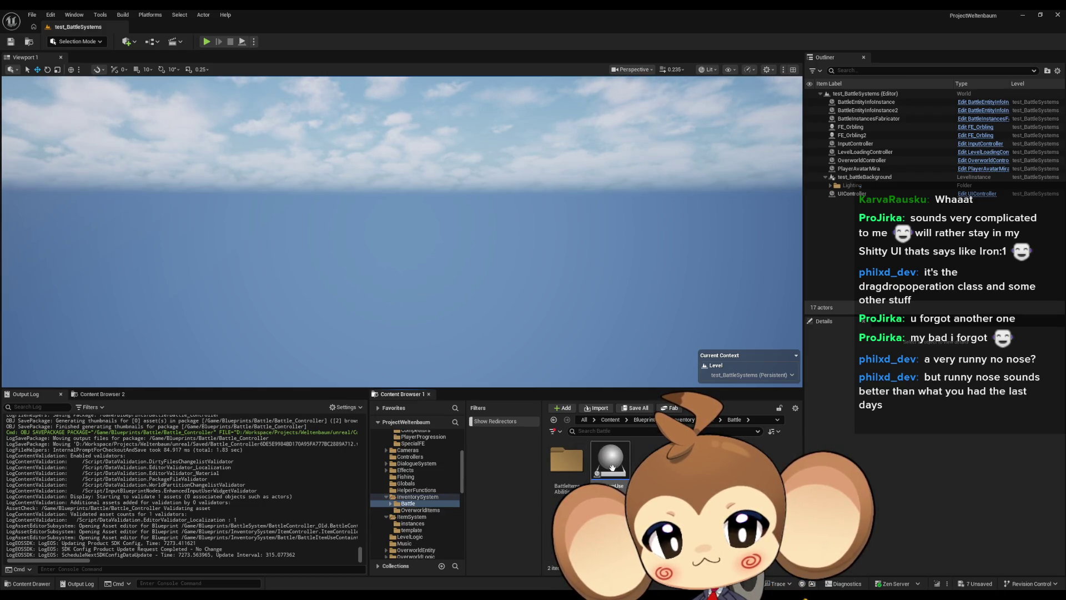
pyautogui.doubleClick(566, 469)
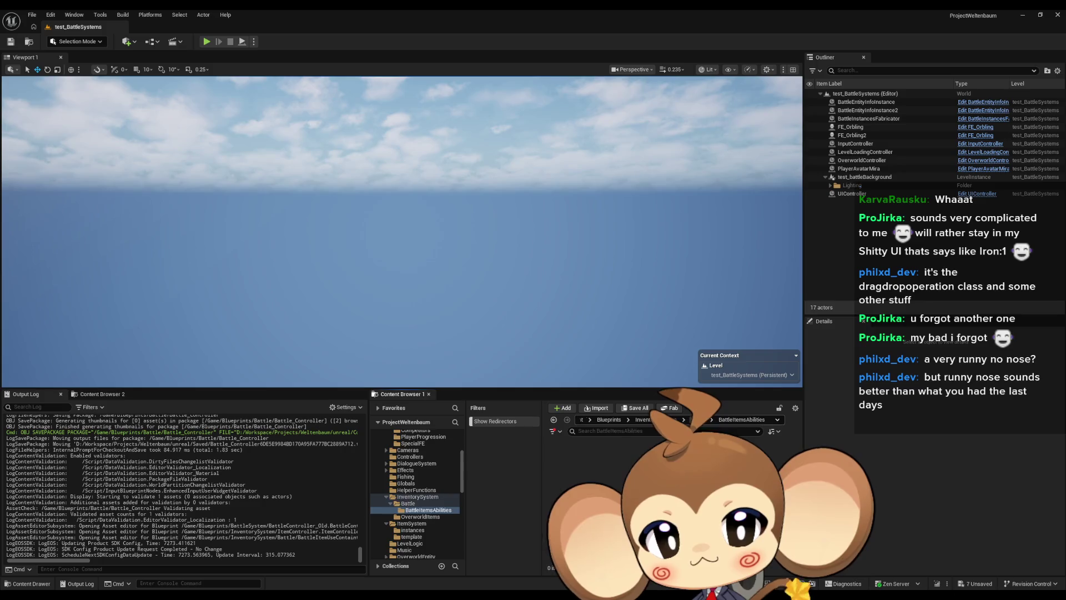
pyautogui.click(694, 420)
pyautogui.click(691, 422)
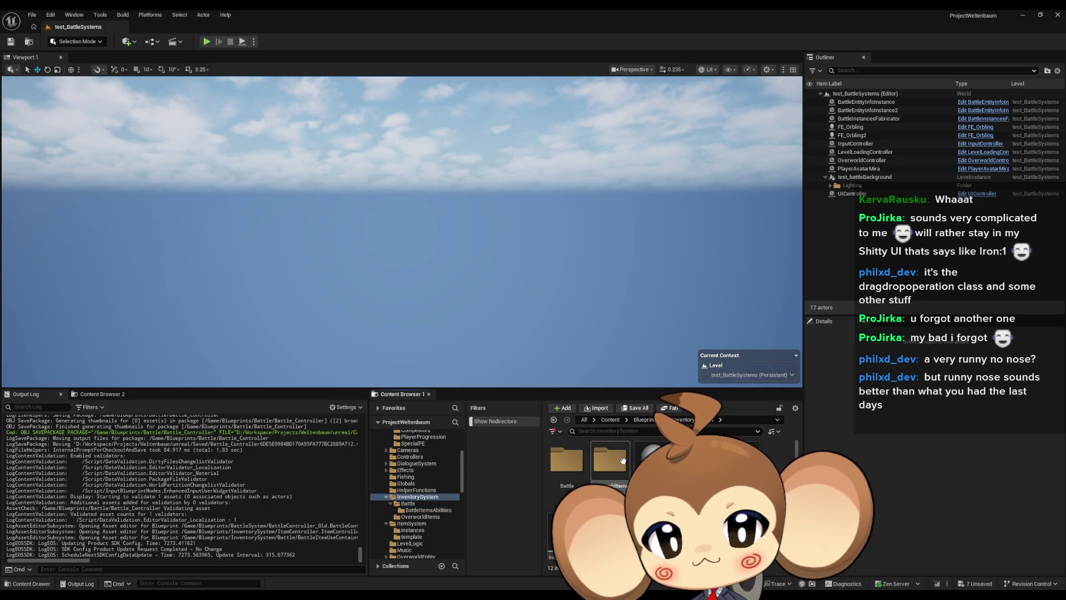
pyautogui.doubleClick(610, 461)
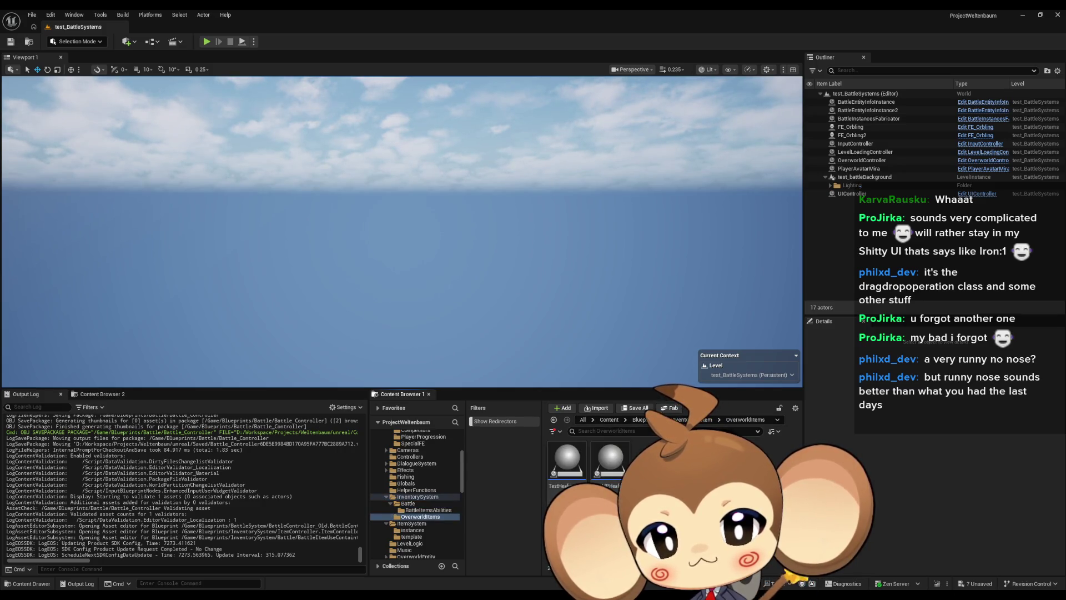
pyautogui.click(684, 419)
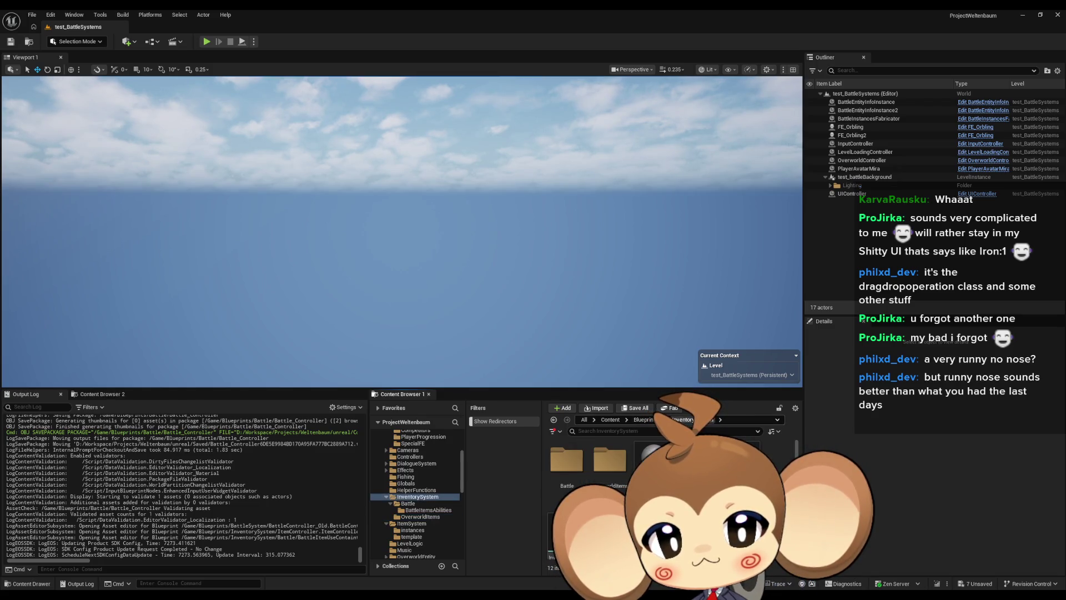
pyautogui.moveTo(433, 594)
pyautogui.moveTo(302, 555)
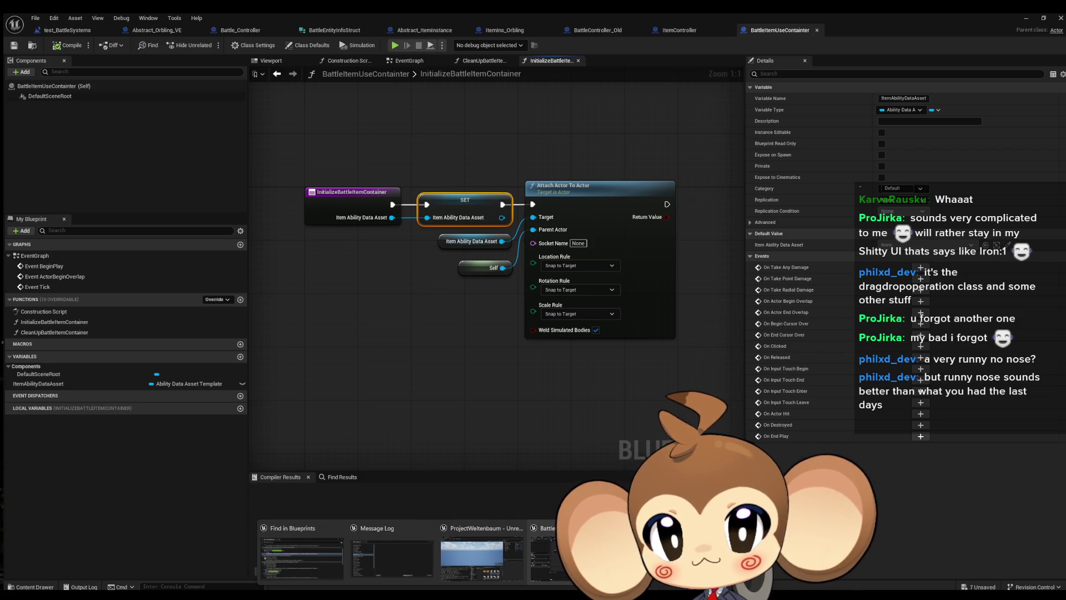
pyautogui.click(303, 555)
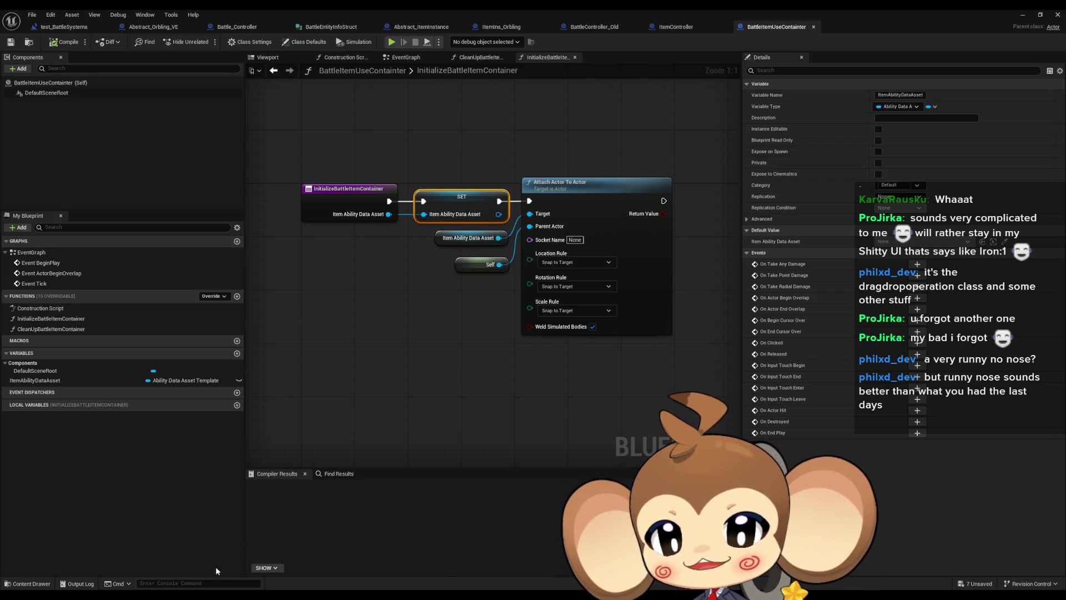
pyautogui.moveTo(424, 597)
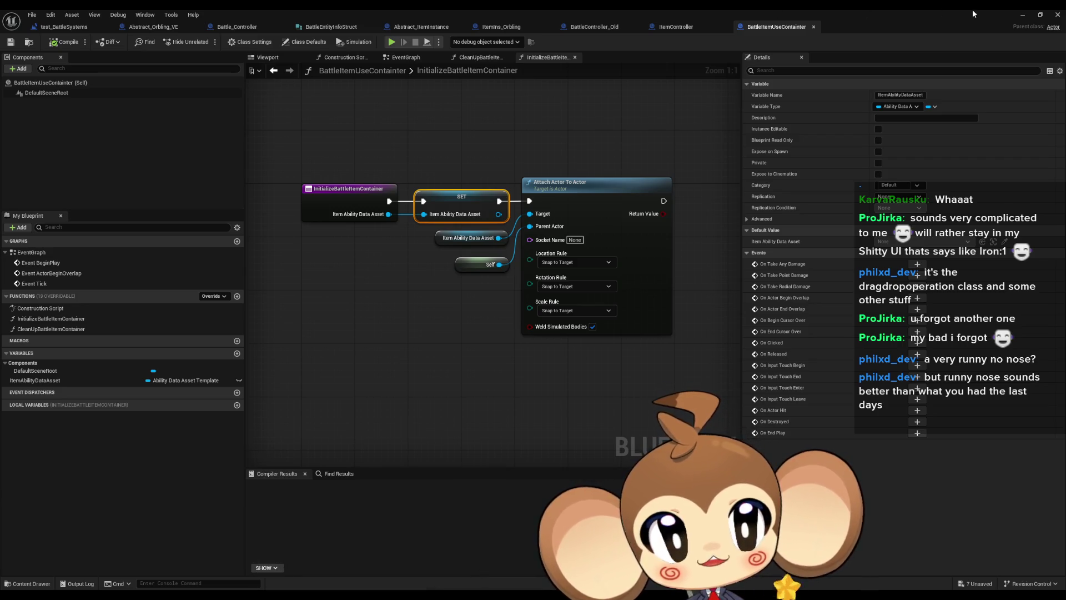
pyautogui.click(1023, 15)
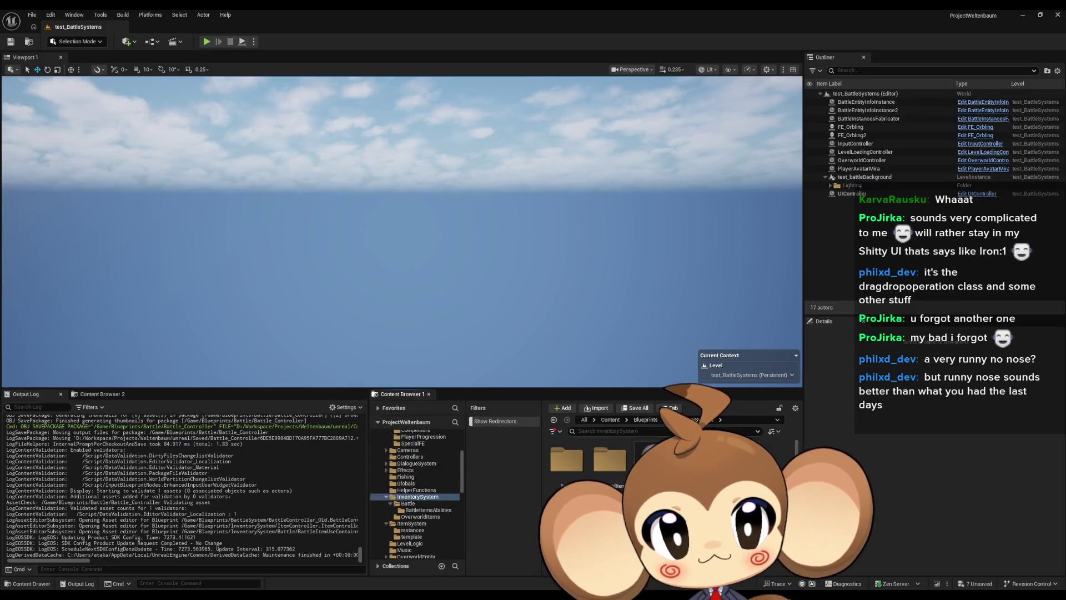
# - Browse to Blueprints > BattleSystem > Abilities > AbilityAssets > 2_Water and select the third water ability asset
pyautogui.click(647, 421)
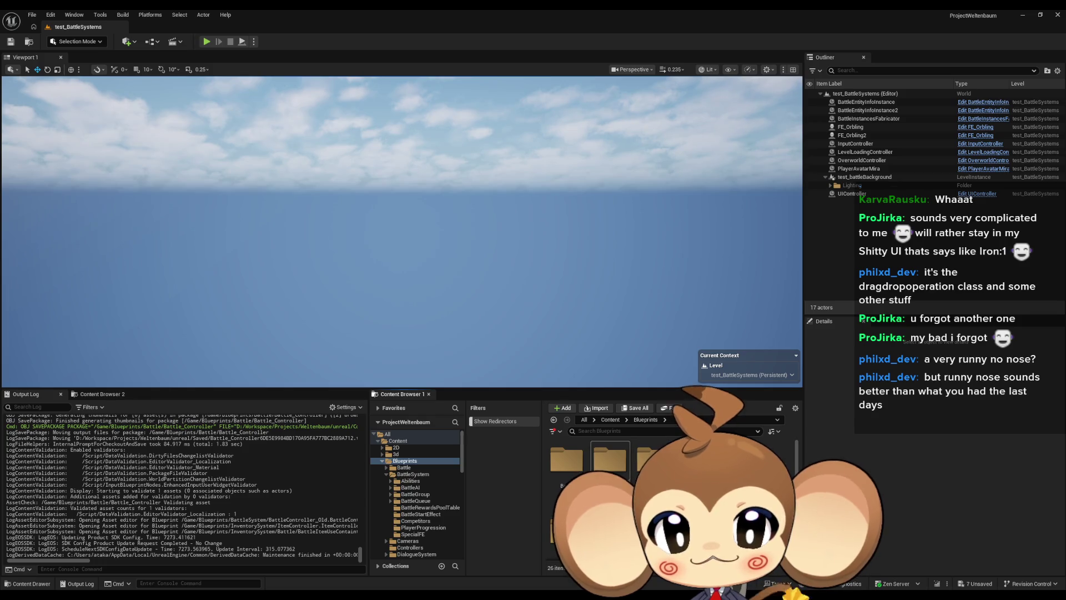
pyautogui.doubleClick(610, 459)
pyautogui.doubleClick(576, 471)
pyautogui.doubleClick(577, 471)
pyautogui.doubleClick(610, 460)
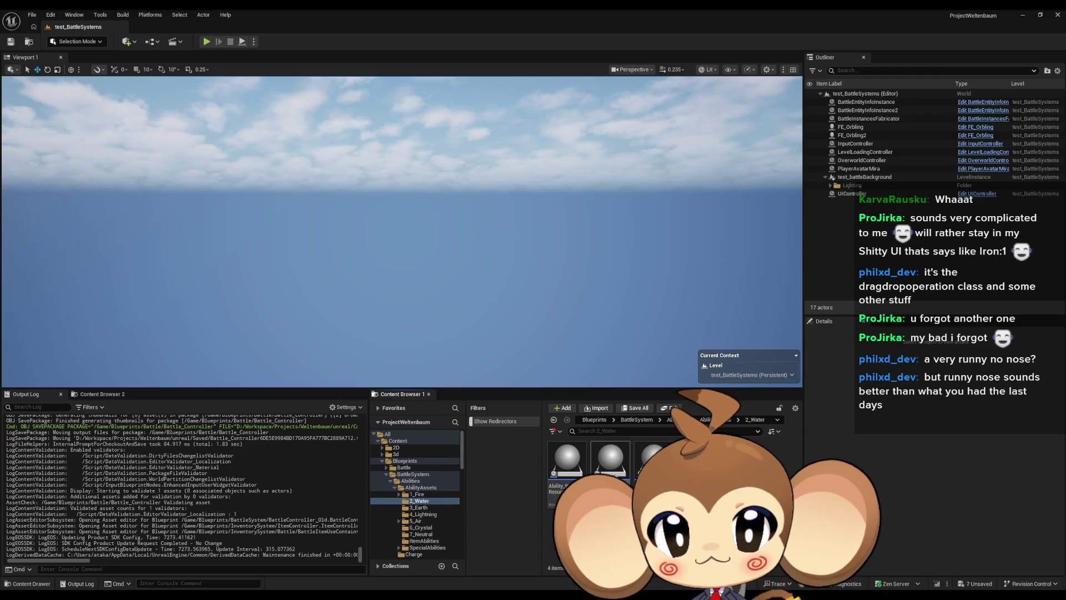
pyautogui.click(653, 460)
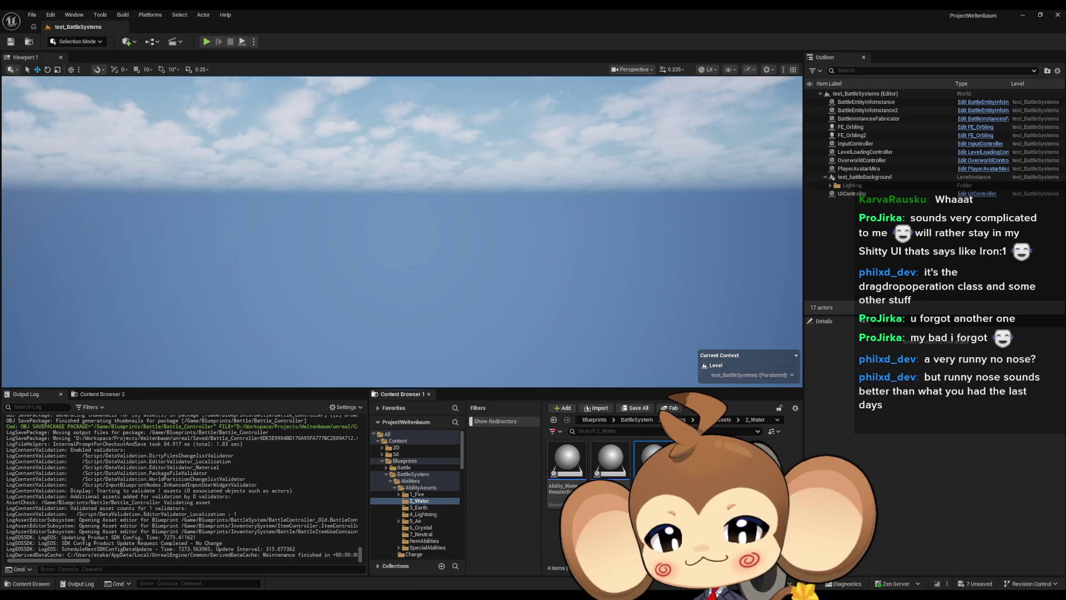
# - Return to the BattleItemUseContainter Blueprint editor, then switch to the ItemController Blueprint
pyautogui.moveTo(422, 597)
pyautogui.click(551, 571)
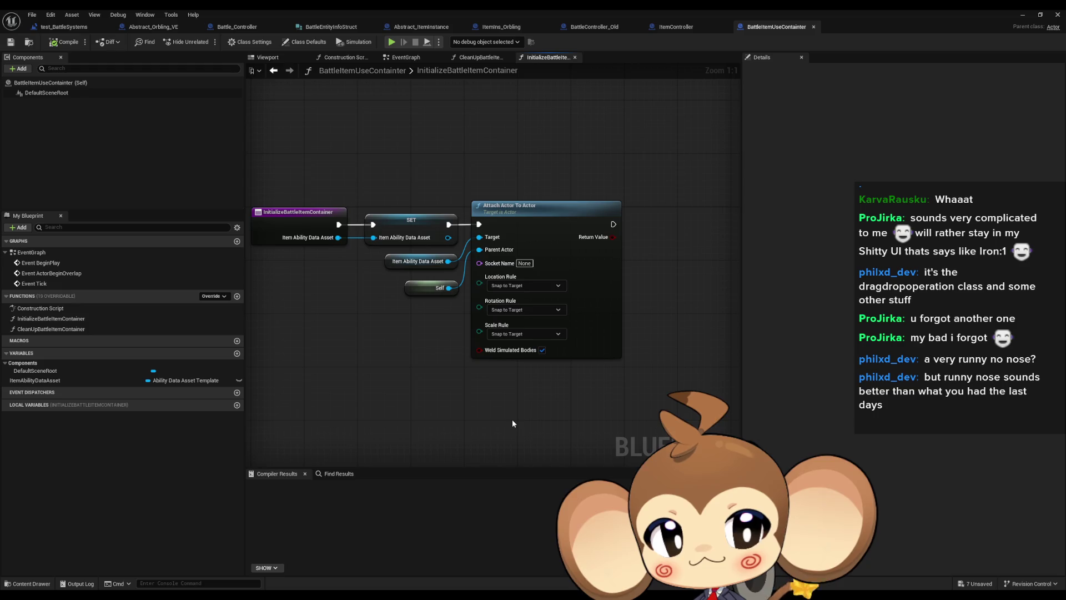
pyautogui.moveTo(475, 424); pyautogui.dragTo(541, 435)
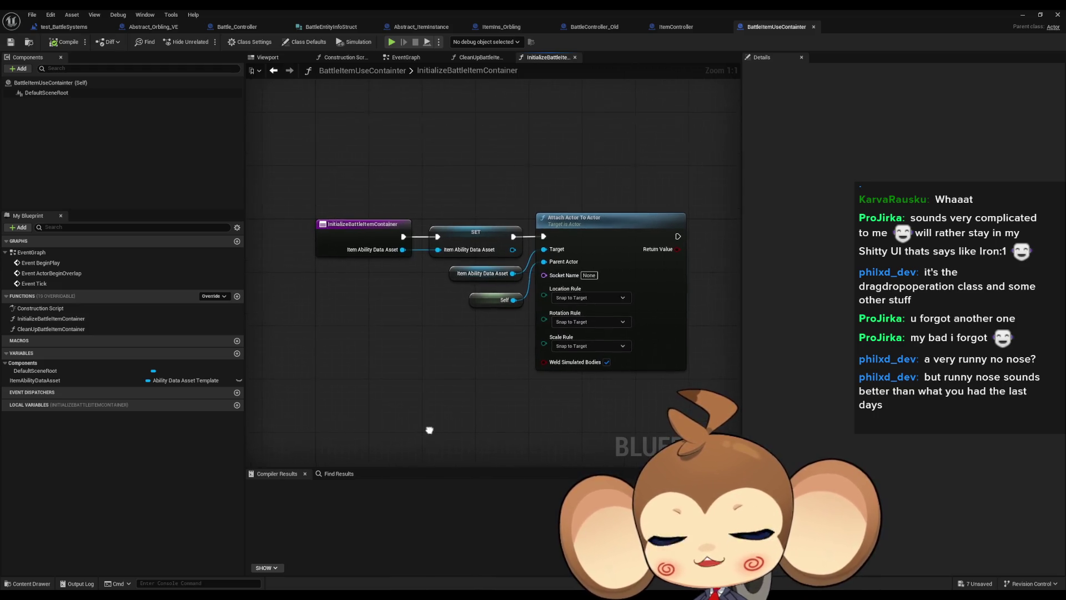
pyautogui.click(676, 27)
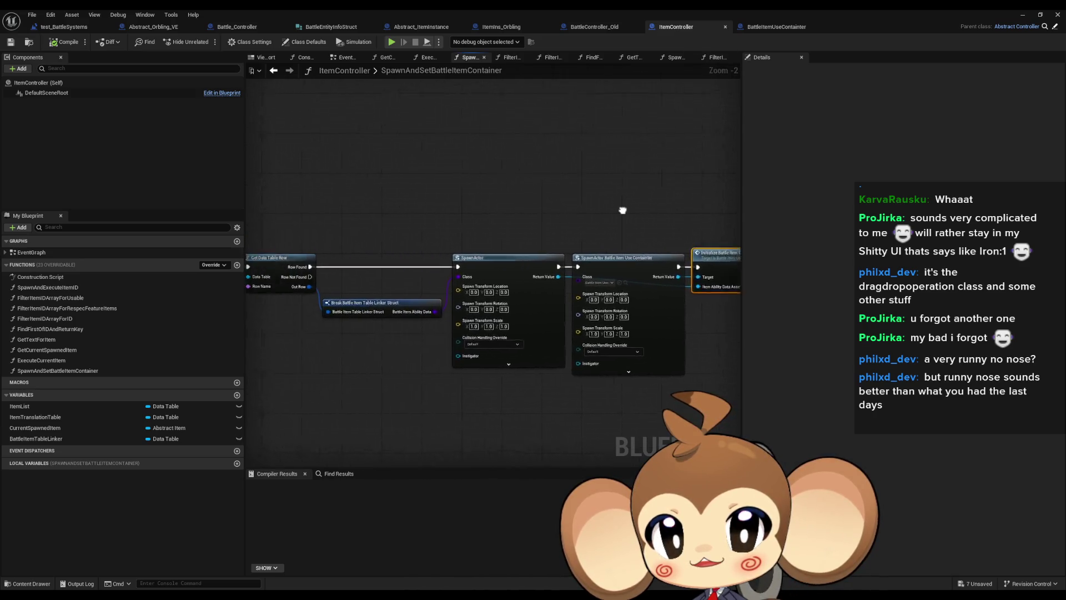
# - Check BattleController_Old's AfterItemAbilityUse and 0_DoItemUse graphs, including the Trigger Battle and SpawnActor nodes
pyautogui.click(604, 28)
pyautogui.moveTo(579, 162)
pyautogui.mouseDown()
pyautogui.moveTo(507, 171)
pyautogui.moveTo(455, 162)
pyautogui.mouseUp()
pyautogui.moveTo(576, 160)
pyautogui.mouseDown()
pyautogui.moveTo(400, 150)
pyautogui.moveTo(689, 165)
pyautogui.mouseUp()
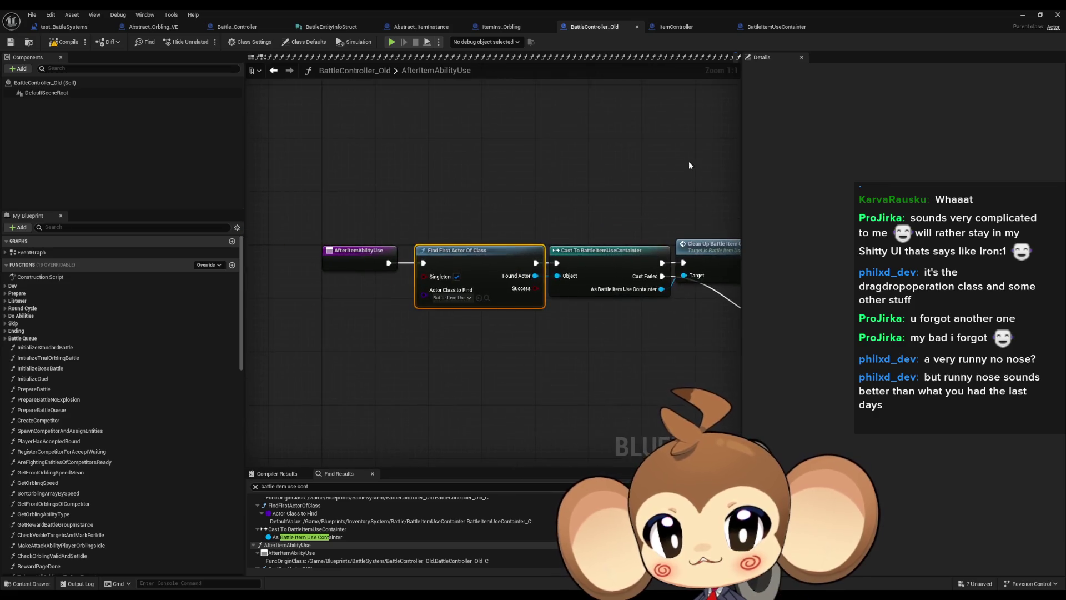
pyautogui.click(274, 70)
pyautogui.moveTo(502, 181); pyautogui.dragTo(420, 171)
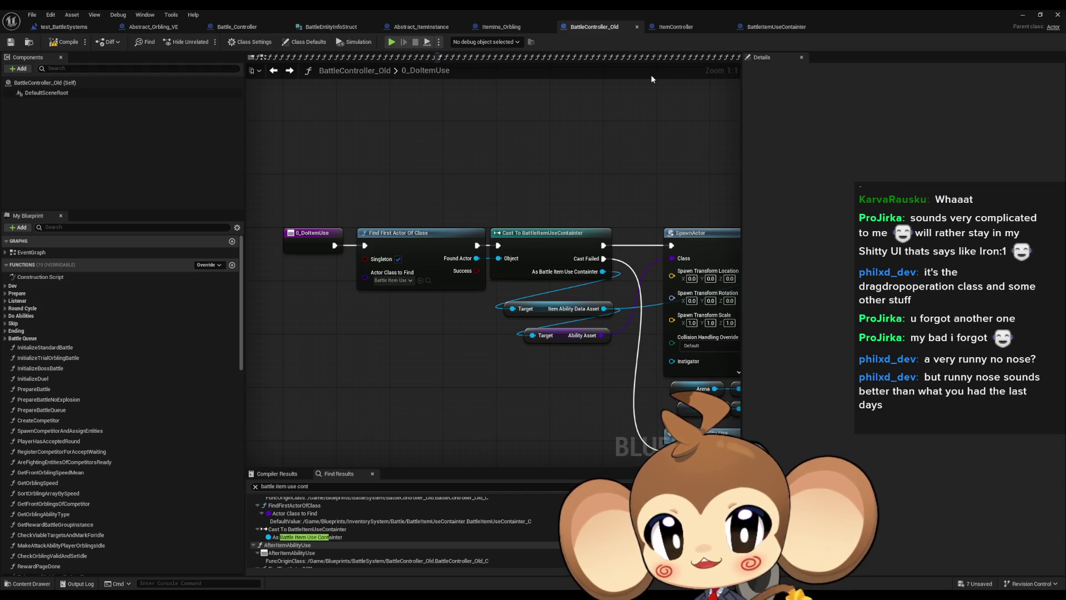
# - In ItemController, find references to the SpawnAndSetBattleItemContainer entry node by class member
pyautogui.click(677, 29)
pyautogui.moveTo(469, 178); pyautogui.dragTo(592, 179)
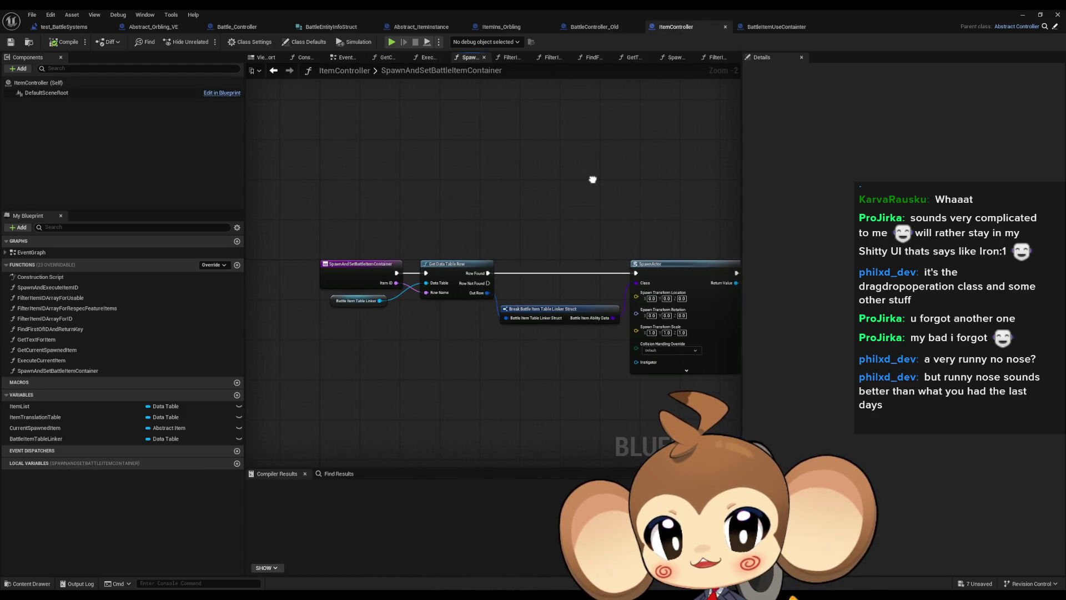
pyautogui.scroll(2, 345, 269)
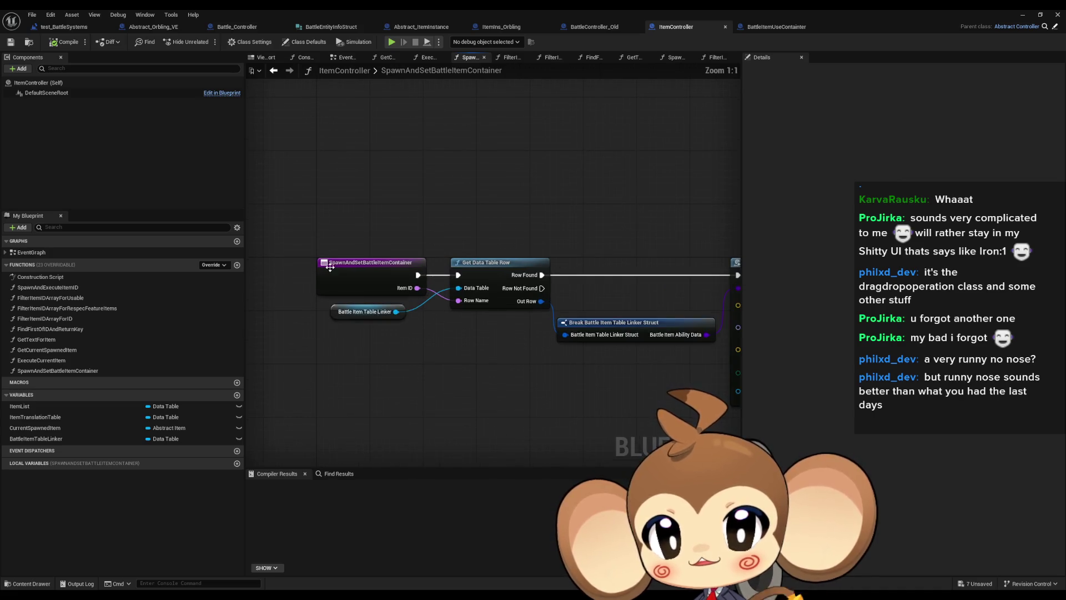
pyautogui.rightClick(358, 275)
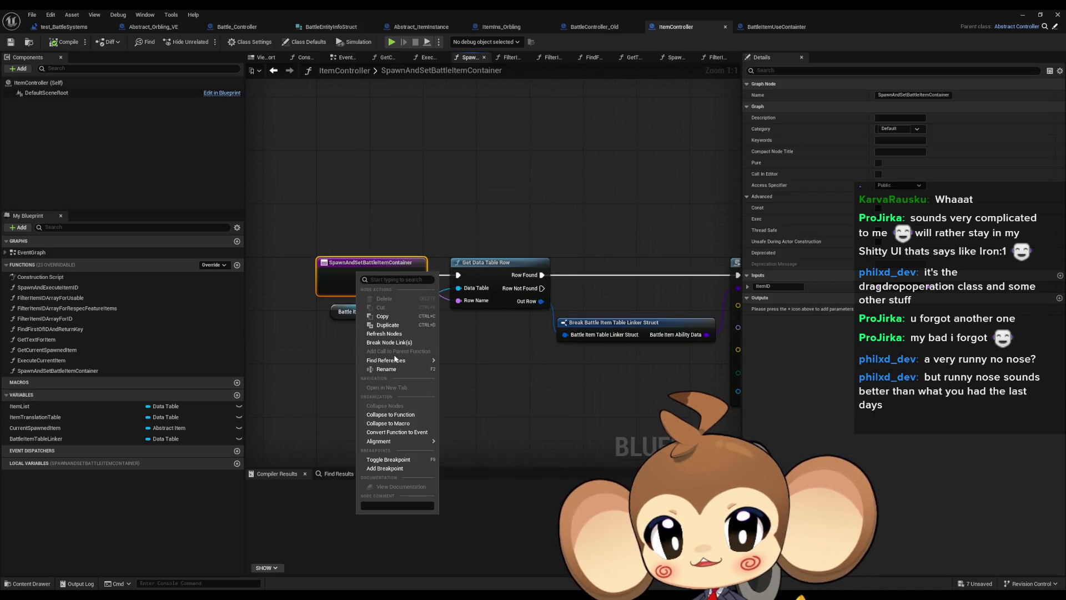
pyautogui.moveTo(394, 359)
pyautogui.click(479, 382)
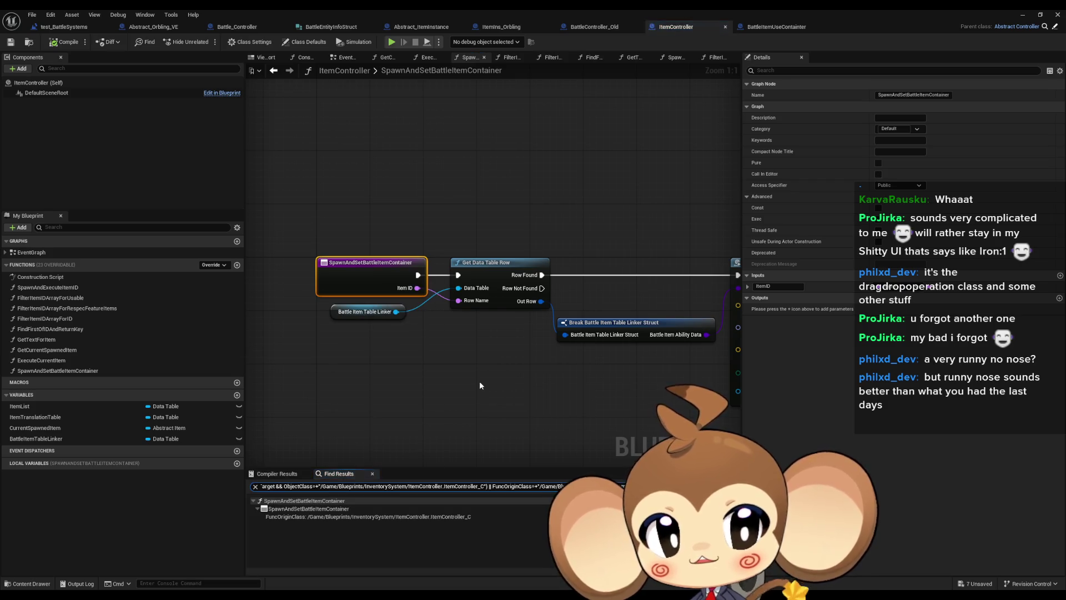
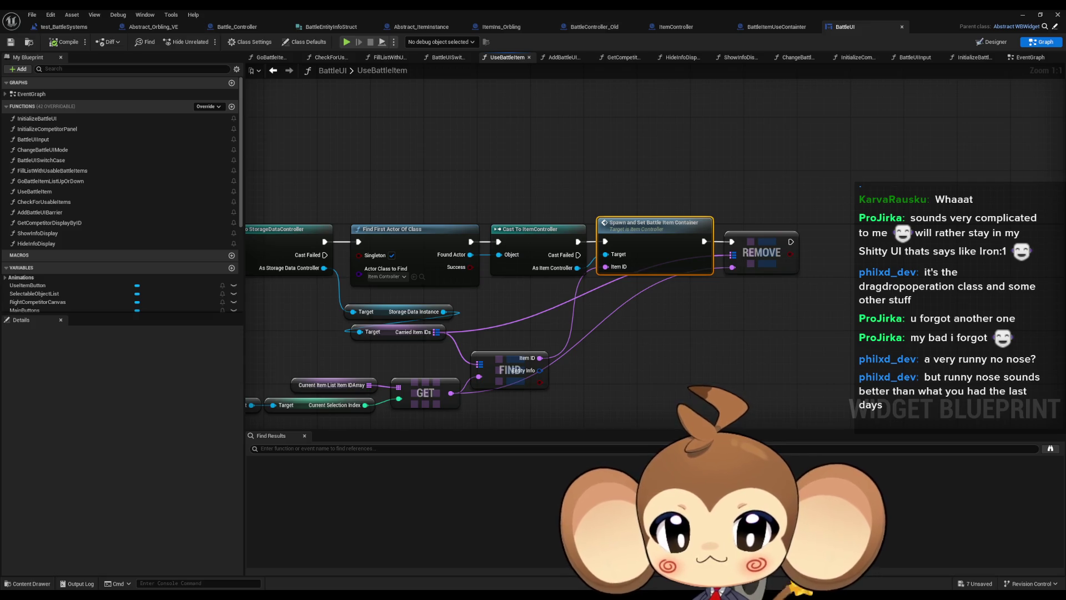
# - Inspect UseBattleItem's entry, Find First Actor and cast nodes, and Spawn and Set Battle Item Container
pyautogui.click(830, 301)
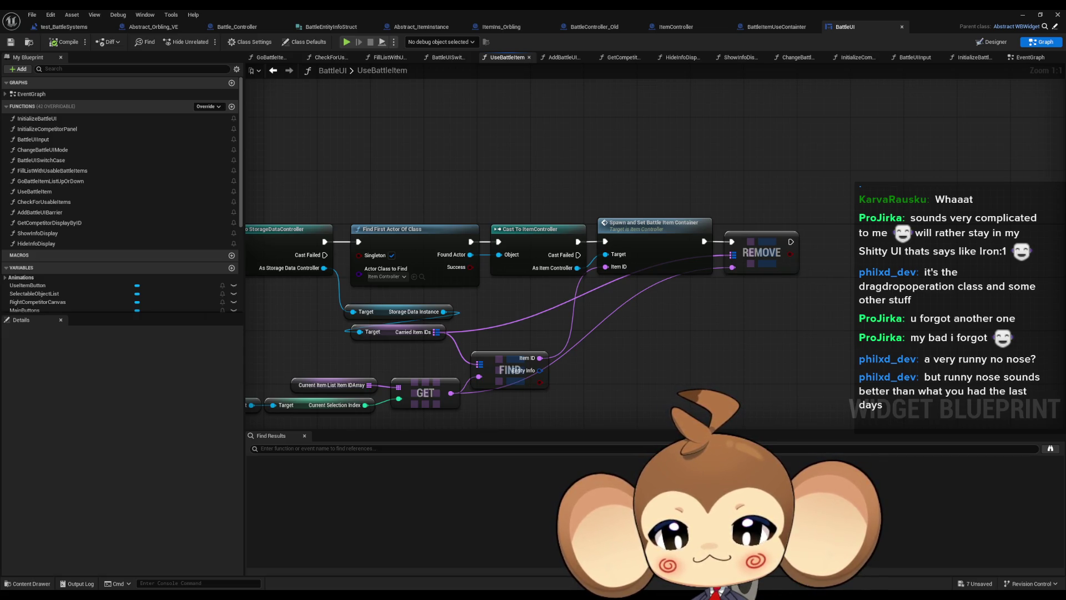
pyautogui.moveTo(389, 181)
pyautogui.mouseDown()
pyautogui.moveTo(422, 170)
pyautogui.moveTo(786, 170)
pyautogui.moveTo(602, 170)
pyautogui.mouseUp()
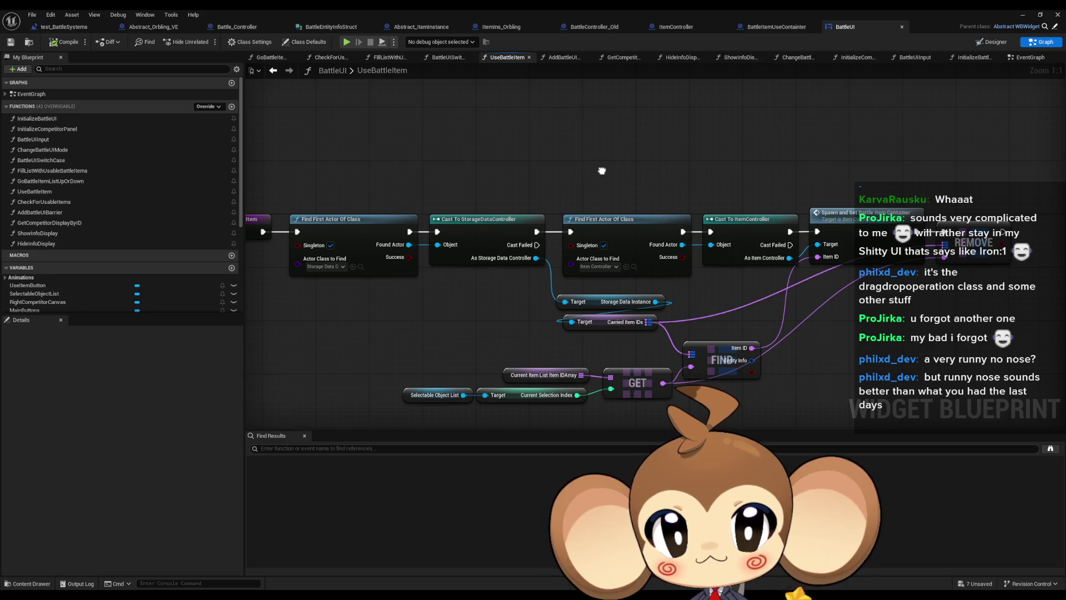
pyautogui.moveTo(602, 171); pyautogui.dragTo(728, 177)
pyautogui.moveTo(436, 127)
pyautogui.mouseDown()
pyautogui.moveTo(544, 299)
pyautogui.moveTo(773, 286)
pyautogui.mouseUp()
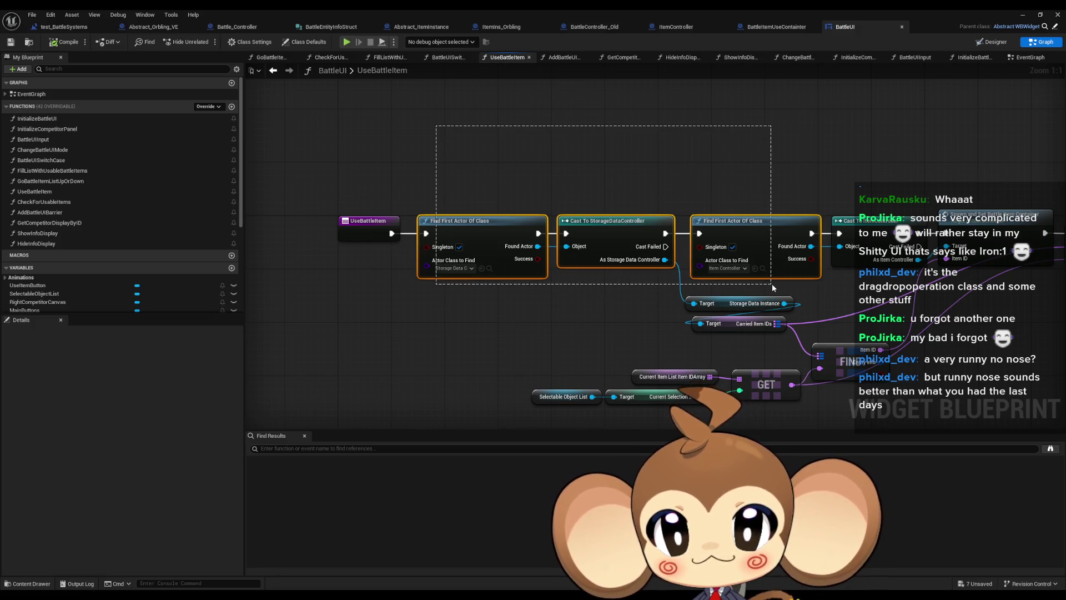
pyautogui.moveTo(772, 283); pyautogui.dragTo(772, 283)
pyautogui.click(370, 222)
pyautogui.moveTo(393, 248); pyautogui.dragTo(187, 238)
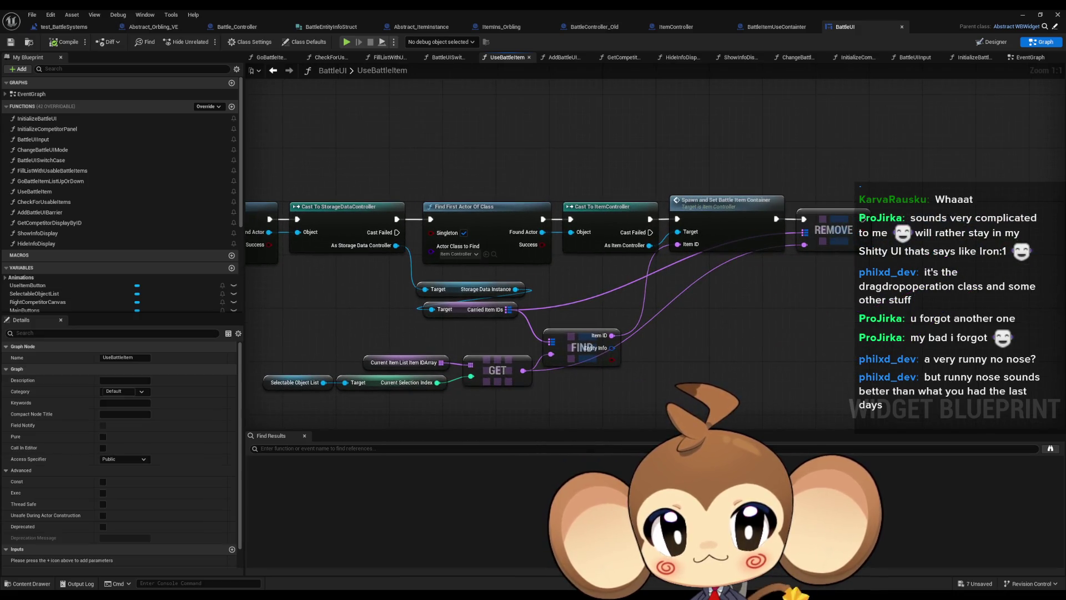
pyautogui.moveTo(500, 167); pyautogui.dragTo(798, 177)
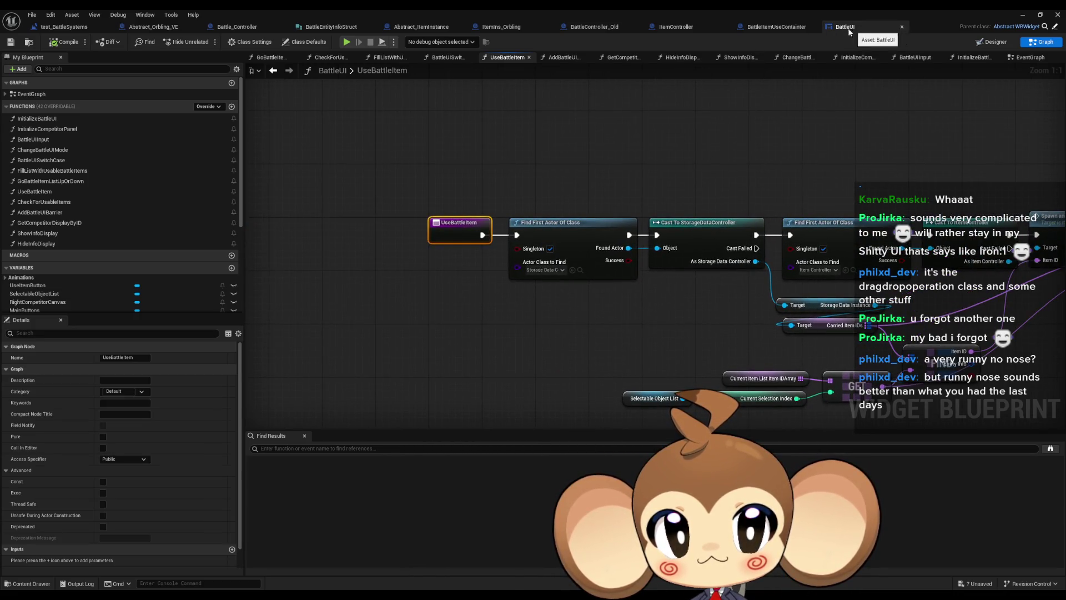
pyautogui.moveTo(403, 185); pyautogui.dragTo(464, 285)
pyautogui.moveTo(534, 166)
pyautogui.mouseDown()
pyautogui.moveTo(572, 248)
pyautogui.moveTo(698, 302)
pyautogui.moveTo(872, 286)
pyautogui.mouseUp()
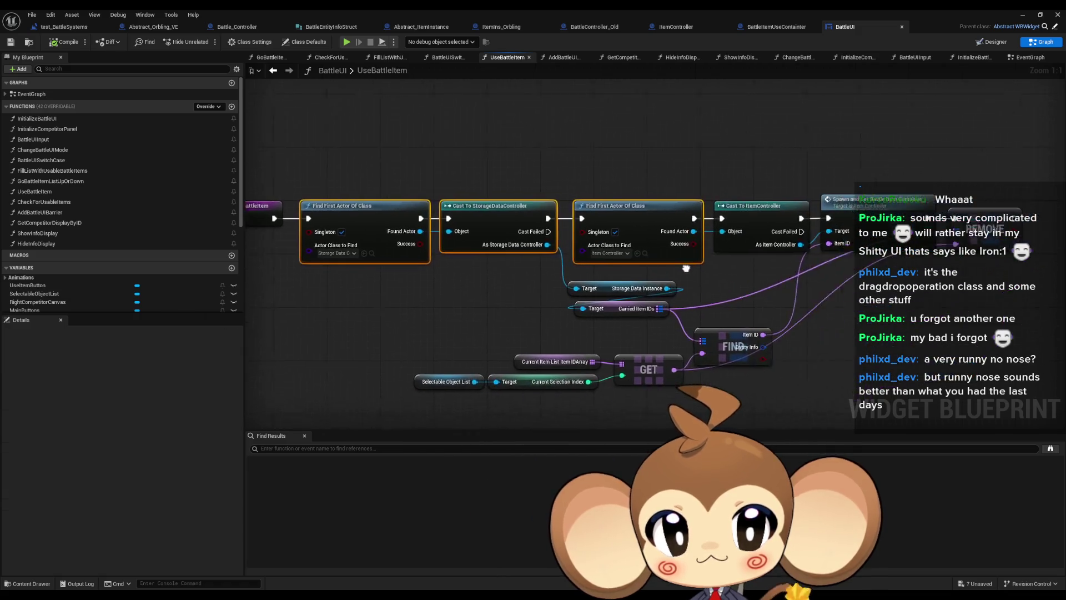
pyautogui.click(708, 201)
pyautogui.moveTo(794, 112); pyautogui.dragTo(857, 239)
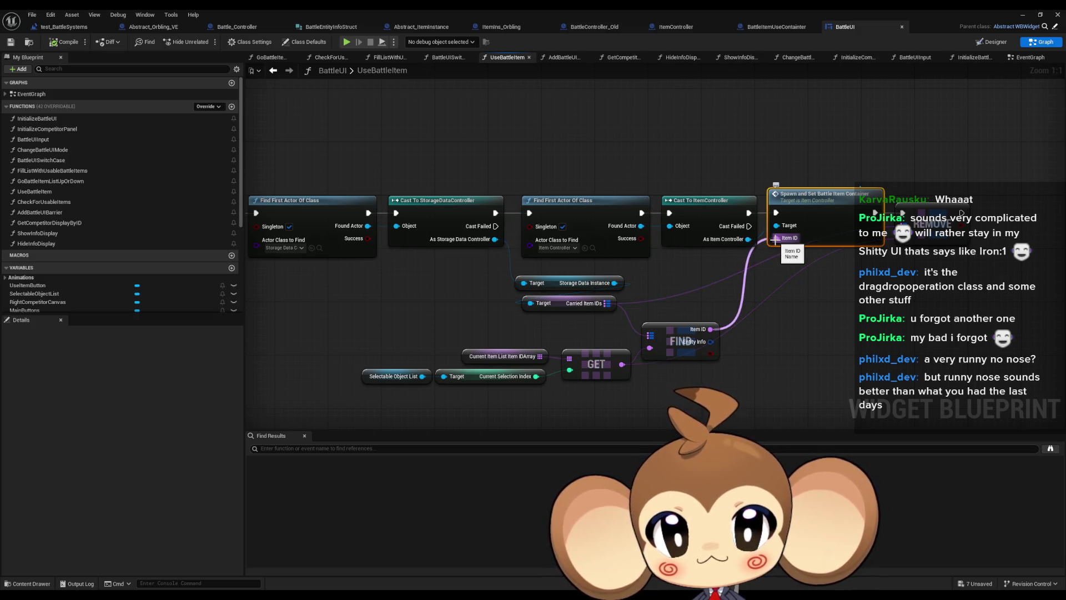
# - Inspect the Selectable Object List, Current Item List Item IDArray, GET and Carried Item IDs nodes
pyautogui.moveTo(531, 407); pyautogui.dragTo(422, 385)
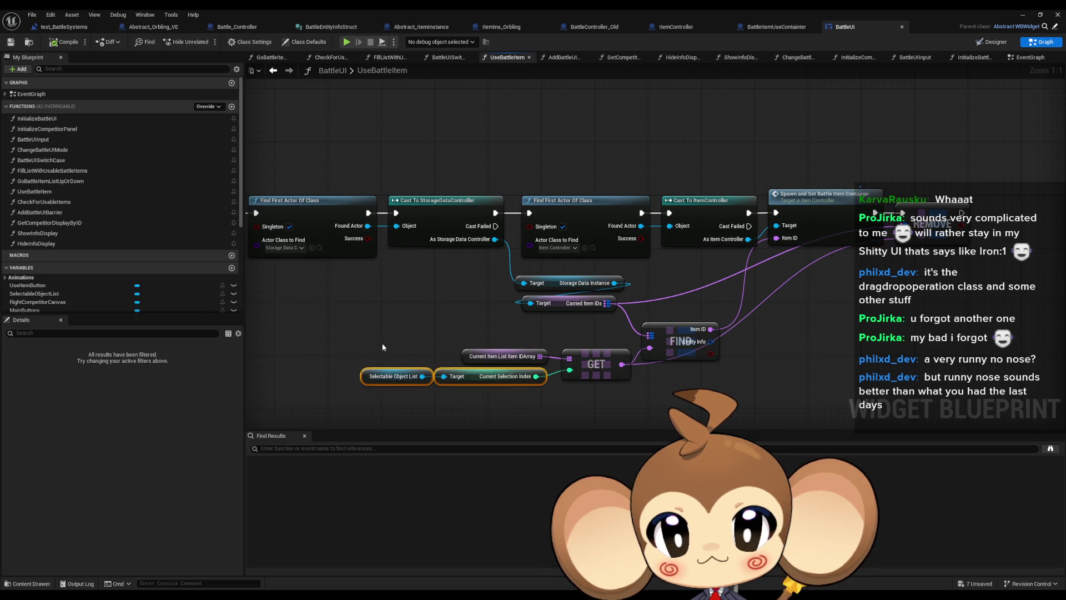
pyautogui.moveTo(450, 328); pyautogui.dragTo(551, 361)
pyautogui.click(596, 364)
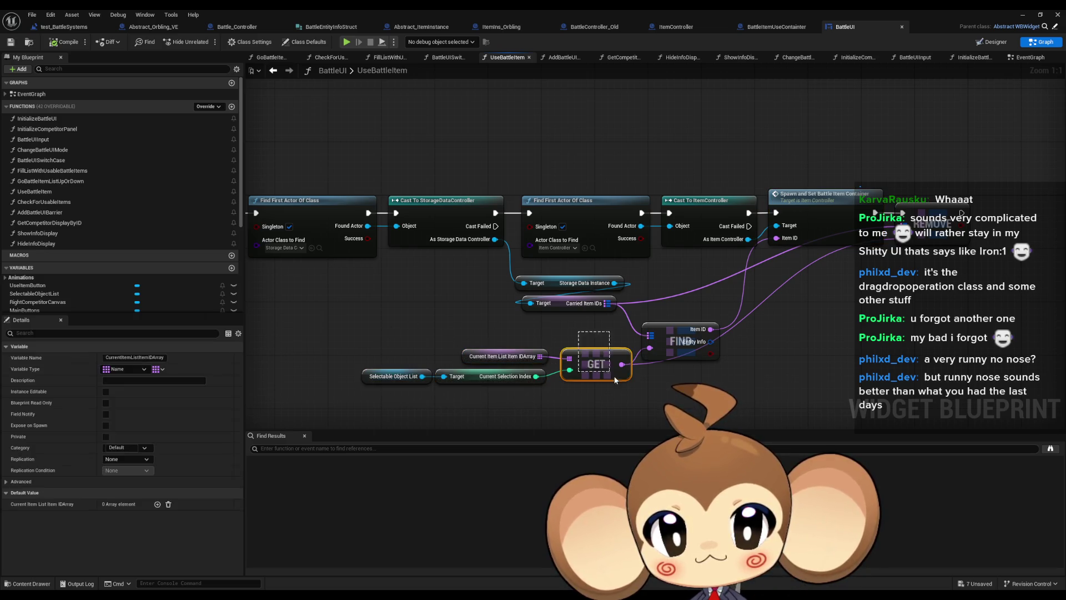
pyautogui.click(561, 305)
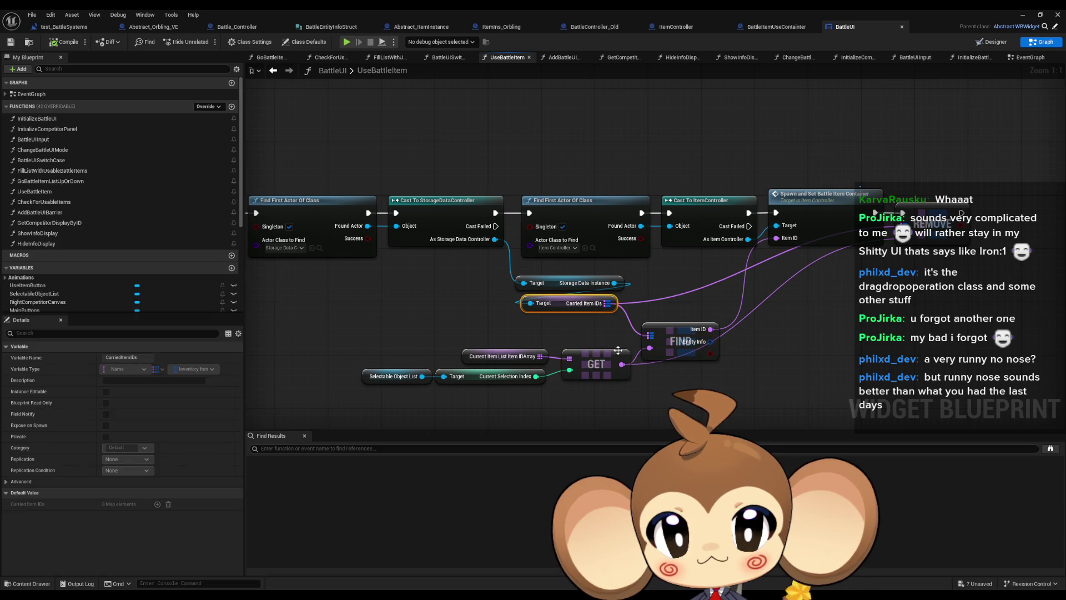
pyautogui.click(782, 367)
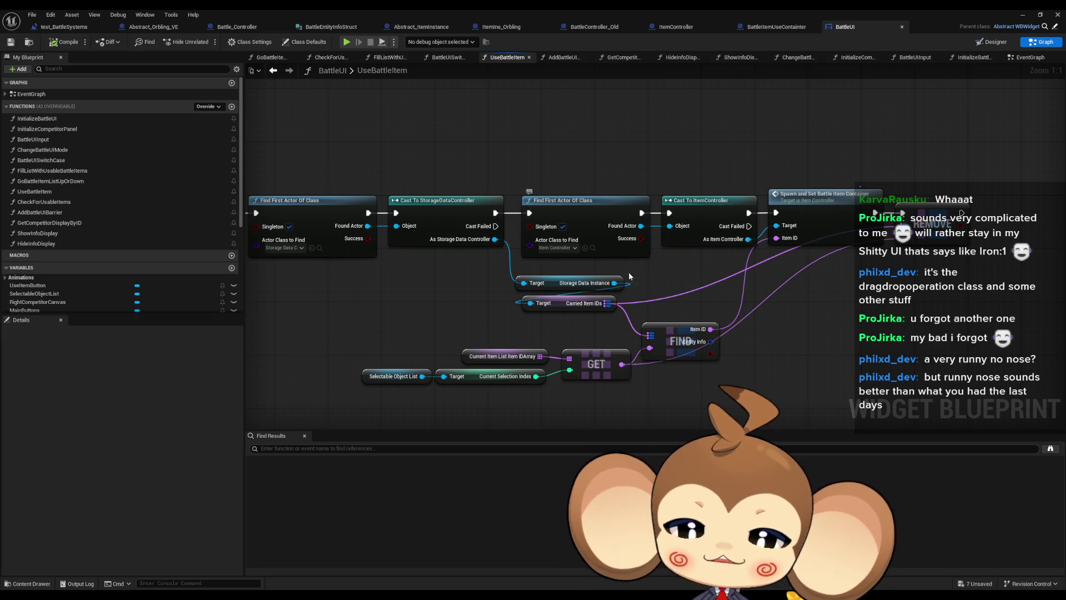
pyautogui.press('Home')
pyautogui.moveTo(400, 178); pyautogui.dragTo(531, 268)
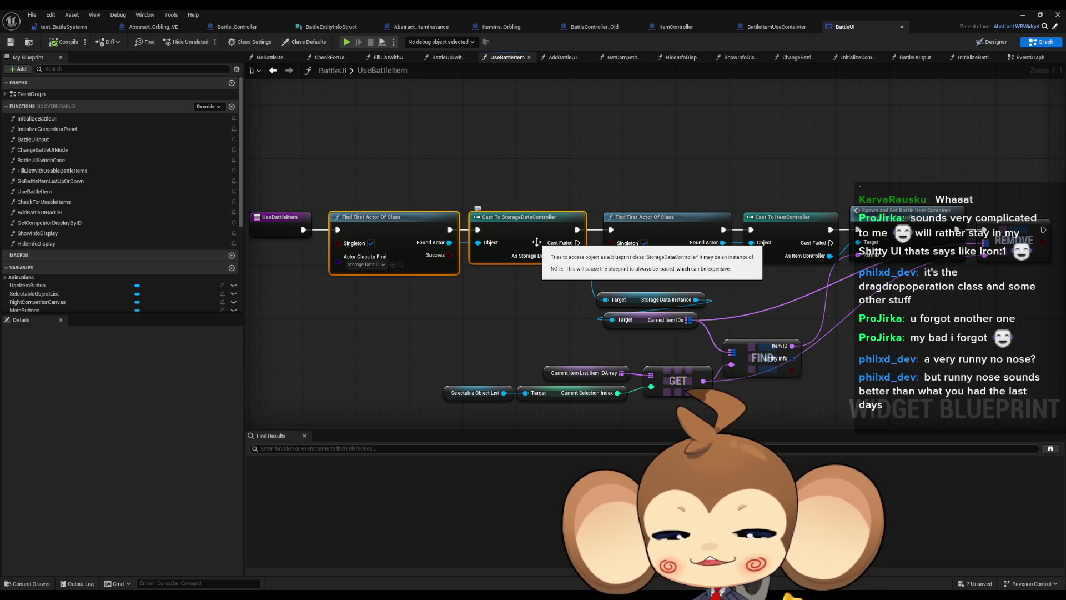
pyautogui.click(504, 350)
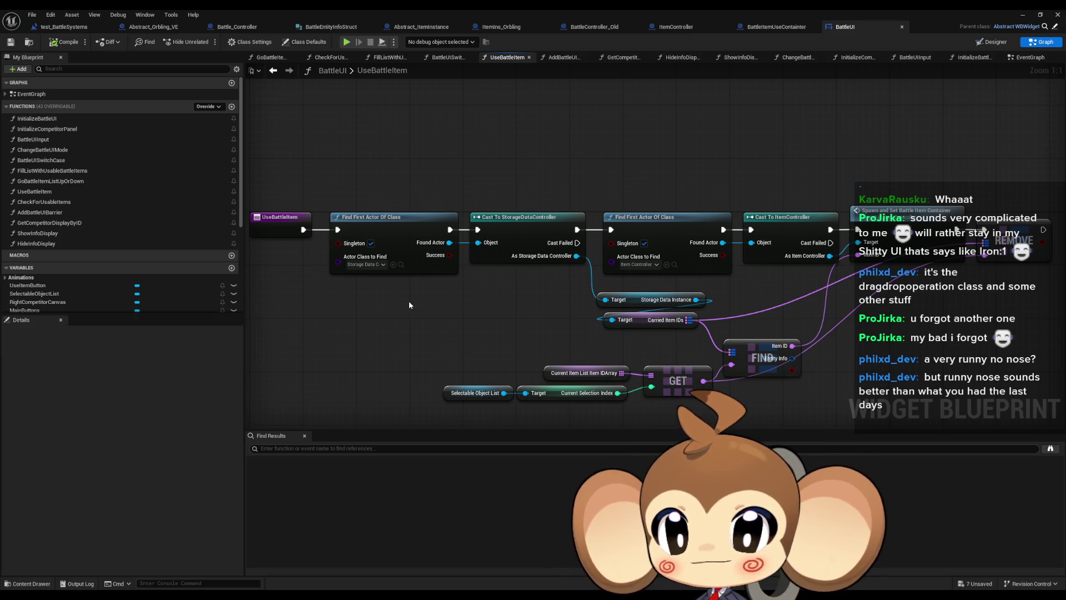
# - Recentre the UseBattleItem node chain and select the first Find First Actor Of Class node
pyautogui.scroll(-5, 430, 321)
pyautogui.scroll(2, 428, 327)
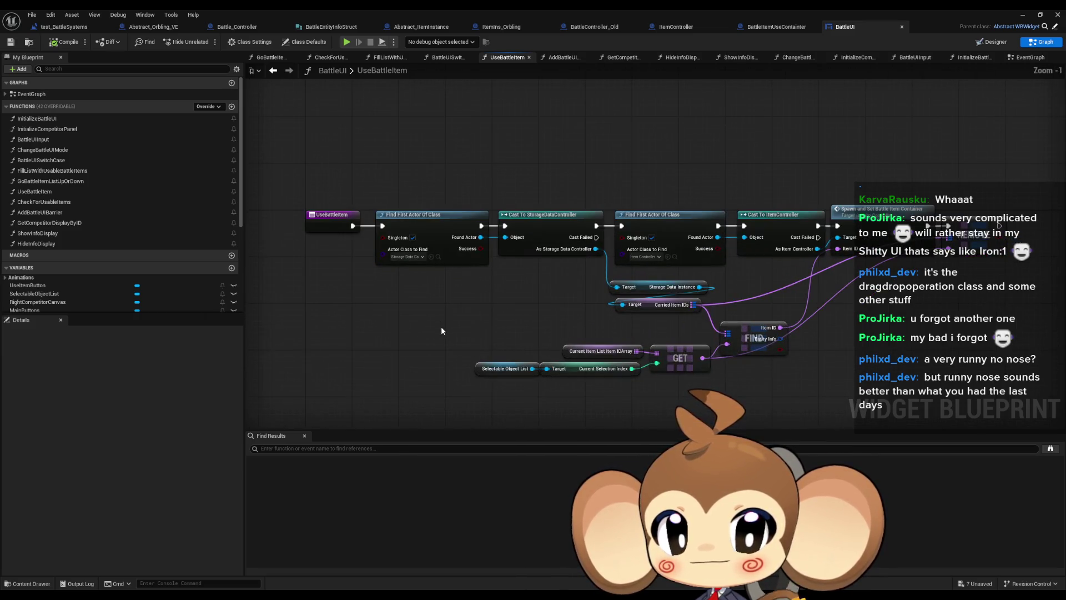
pyautogui.scroll(1, 463, 337)
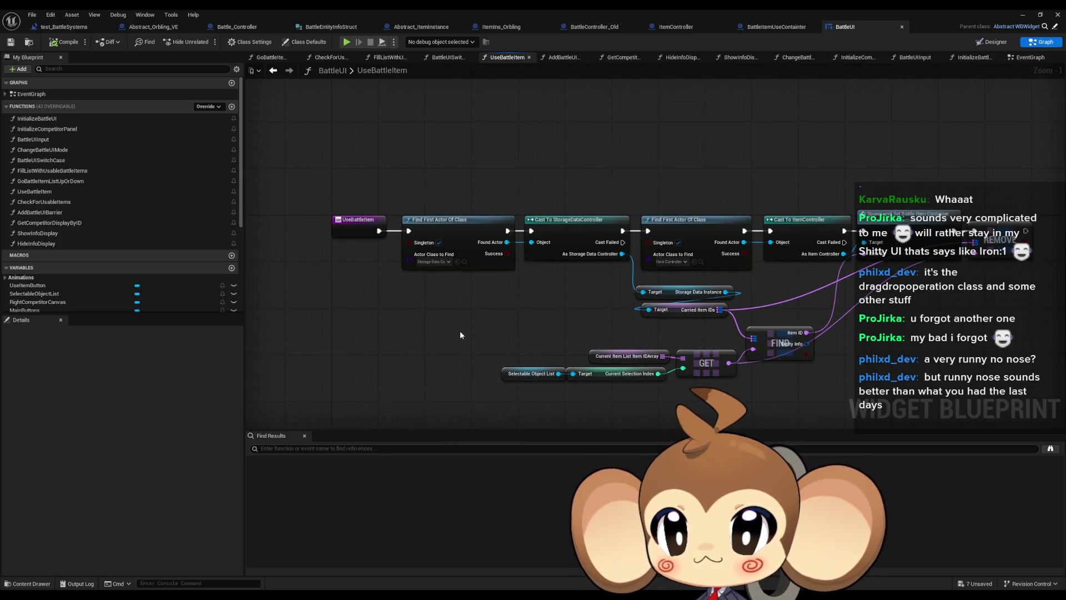
pyautogui.moveTo(436, 290); pyautogui.dragTo(363, 309)
pyautogui.moveTo(563, 221); pyautogui.dragTo(569, 184)
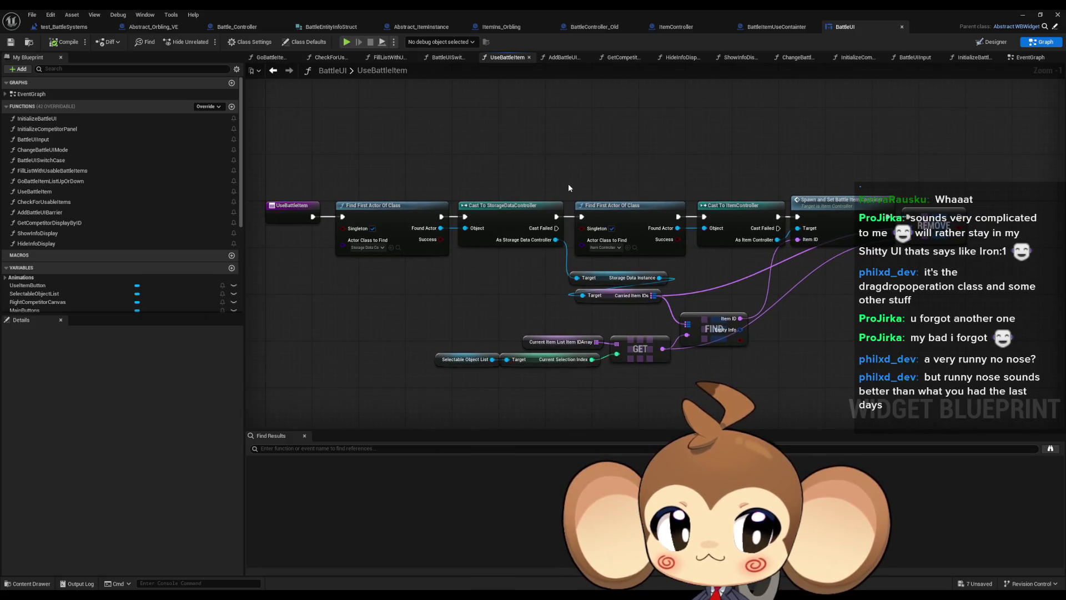
pyautogui.moveTo(568, 186); pyautogui.dragTo(588, 183)
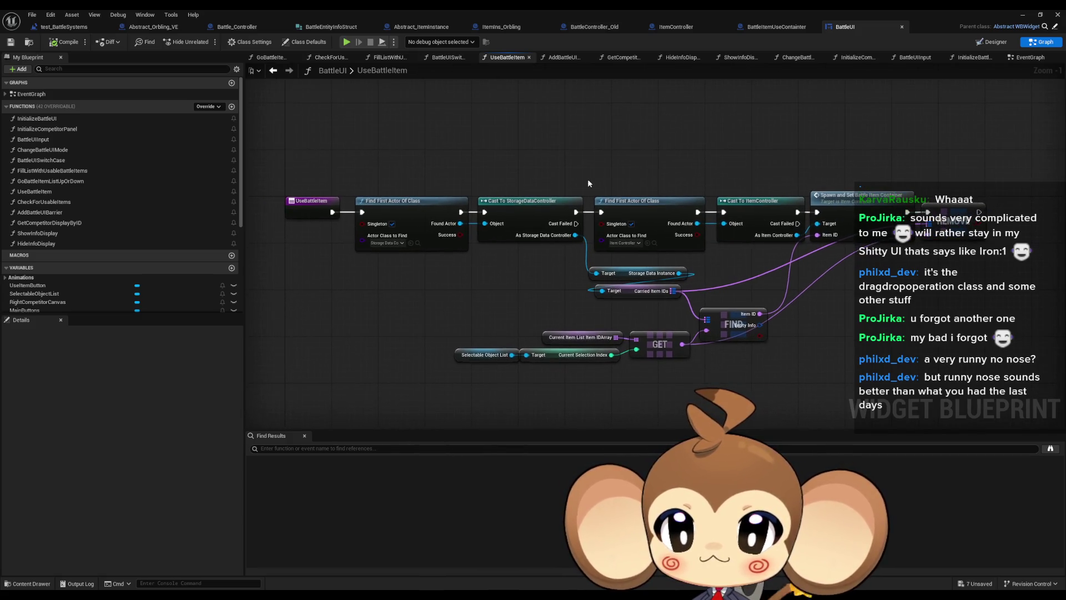
pyautogui.moveTo(410, 175); pyautogui.dragTo(460, 201)
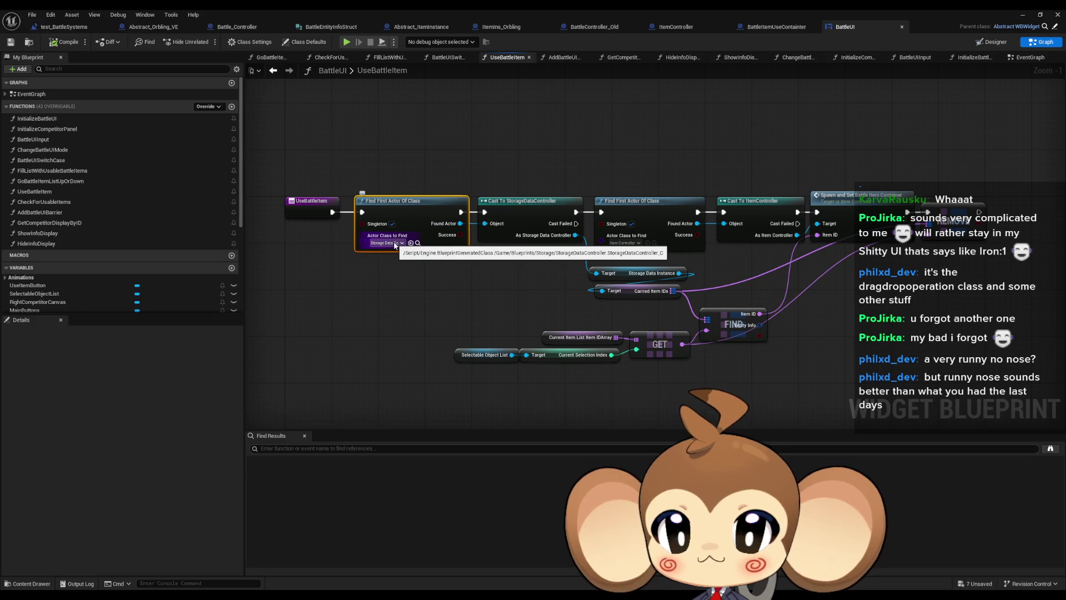
# - Step back to the UseBattleItem graph, then switch to BattleController_Old's 0_DoItemUse graph
pyautogui.moveTo(441, 184); pyautogui.dragTo(508, 174)
pyautogui.click(272, 70)
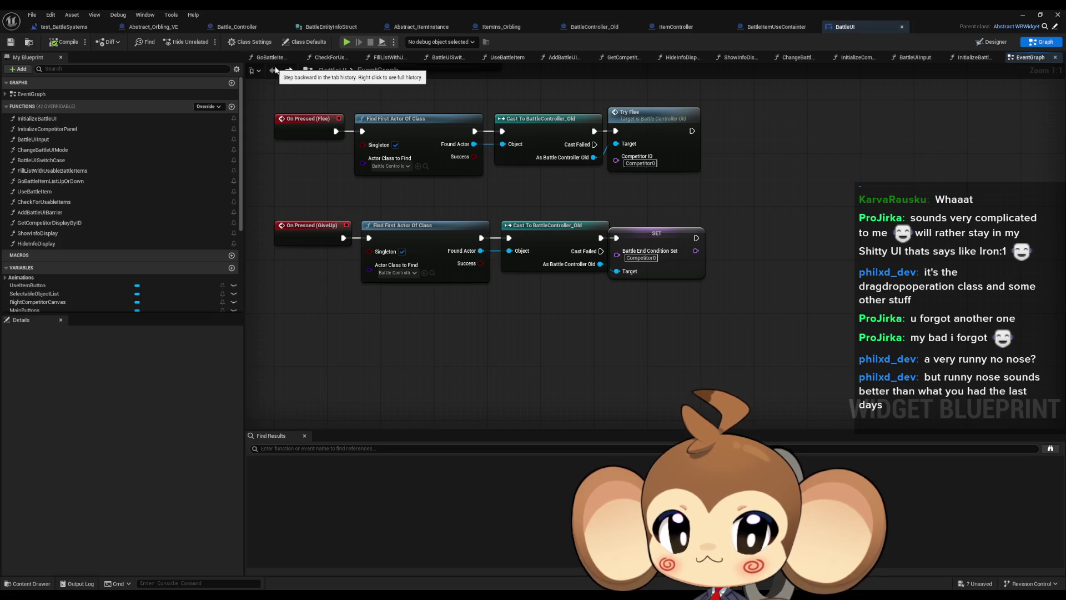
pyautogui.click(289, 71)
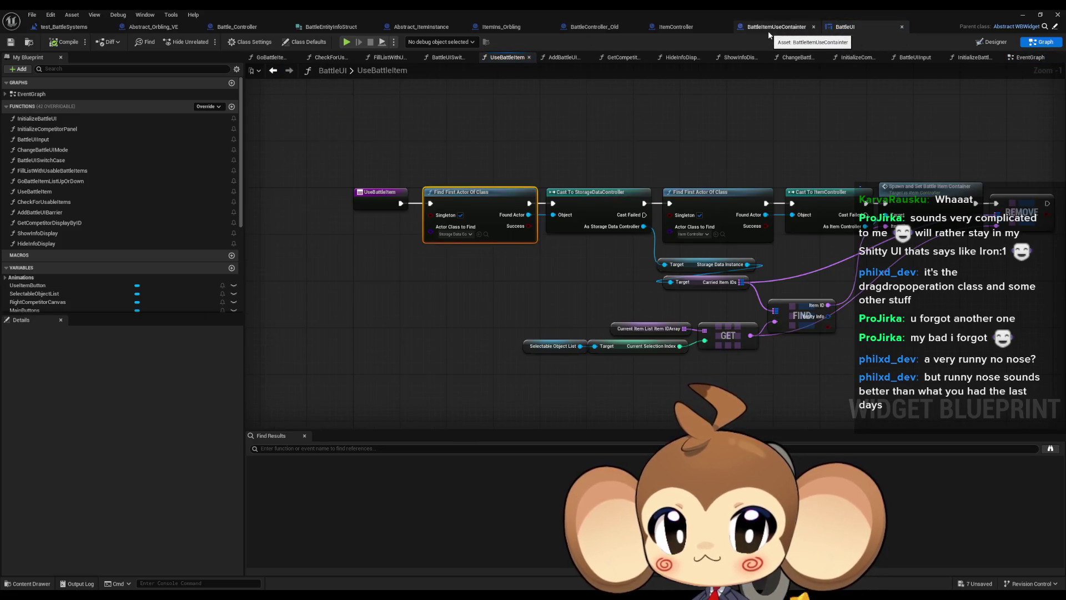
pyautogui.click(616, 29)
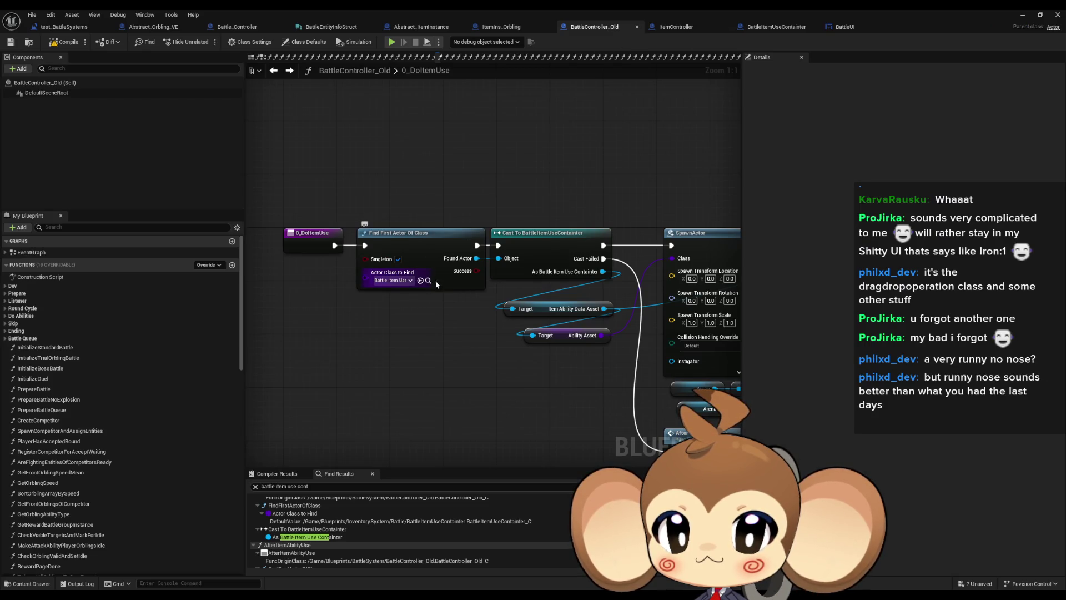
# - Restore the editor window, pan 0_DoItemUse, and open BattleItemUseContainter's InitializeBattleItemContainer function
pyautogui.doubleClick(954, 11)
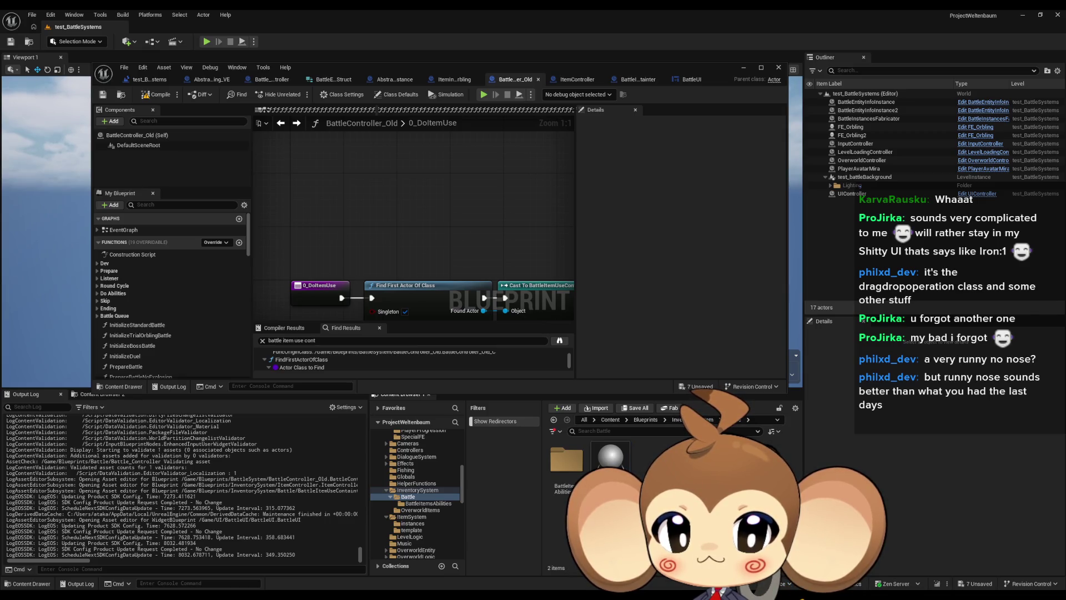
pyautogui.moveTo(384, 183)
pyautogui.mouseDown()
pyautogui.moveTo(423, 221)
pyautogui.moveTo(419, 184)
pyautogui.mouseUp()
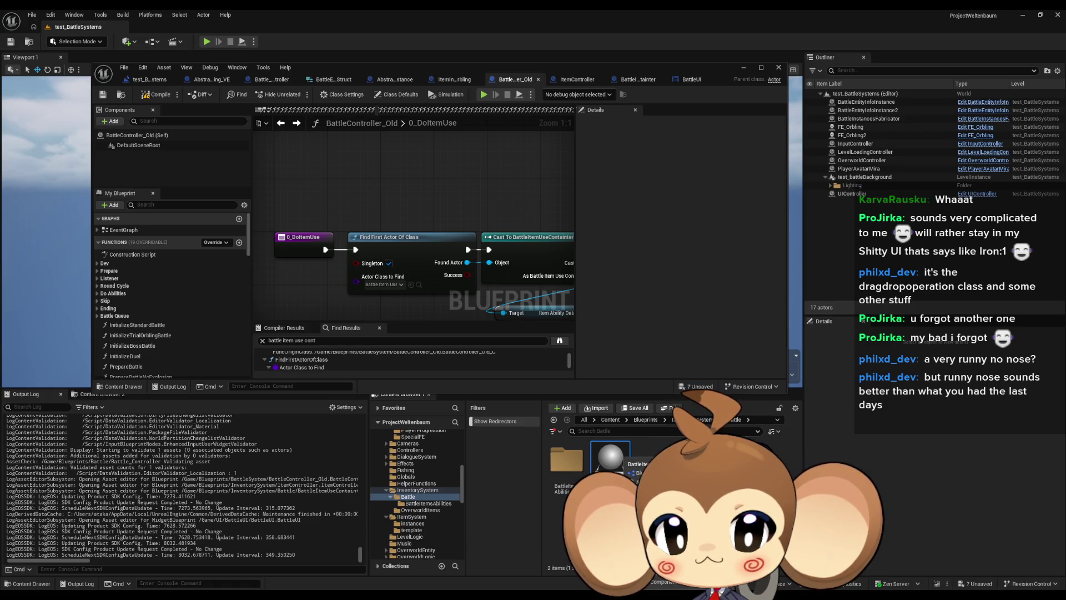
pyautogui.click(637, 80)
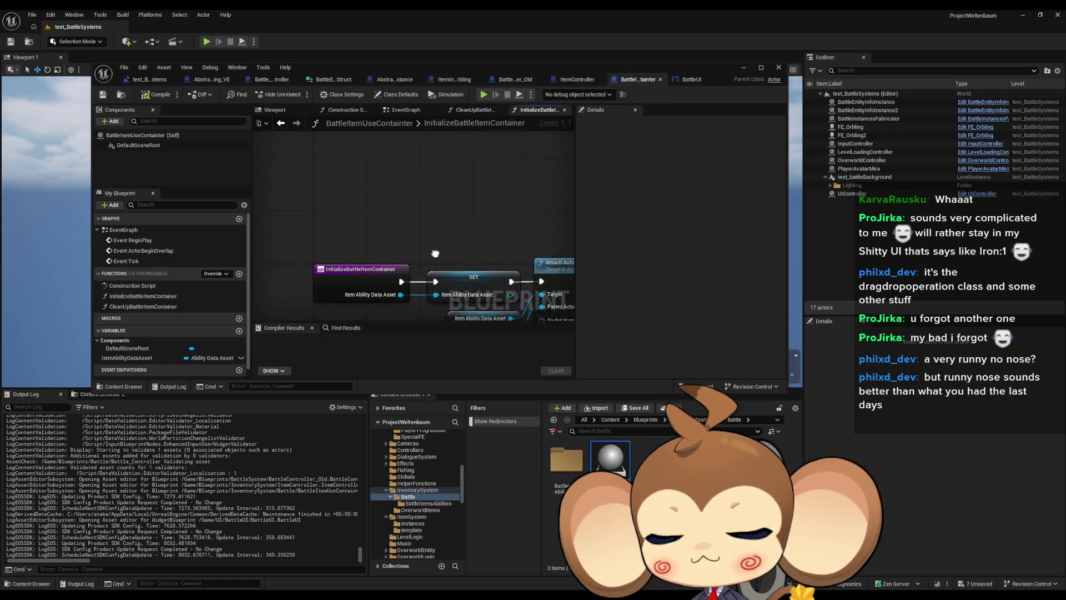
# - Maximize the editor and review InitializeBattleItemContainer's SET and Attach Actor To Actor nodes
pyautogui.doubleClick(313, 67)
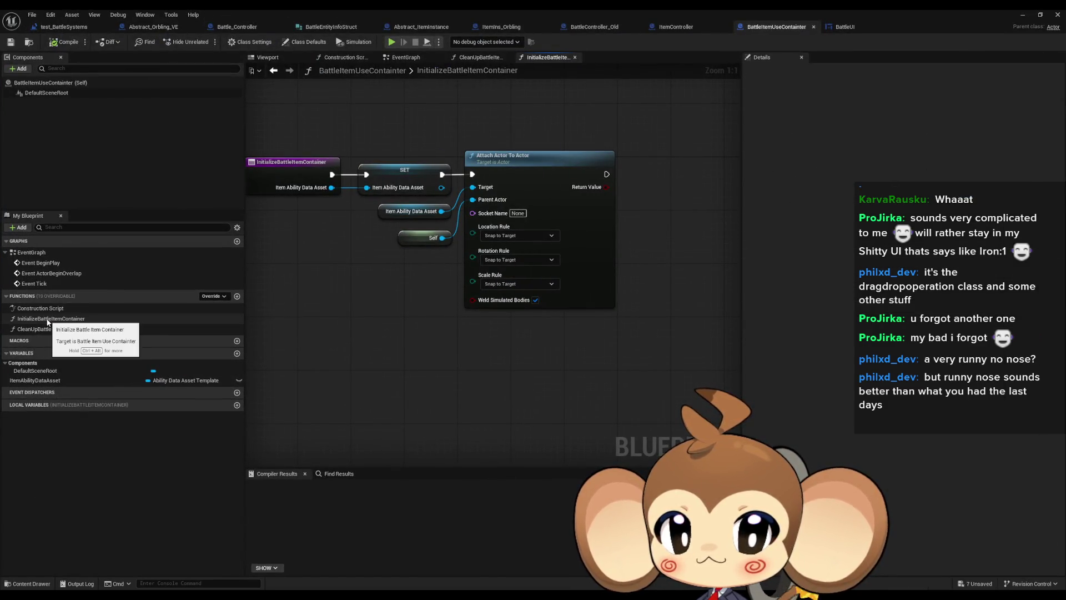
pyautogui.doubleClick(49, 251)
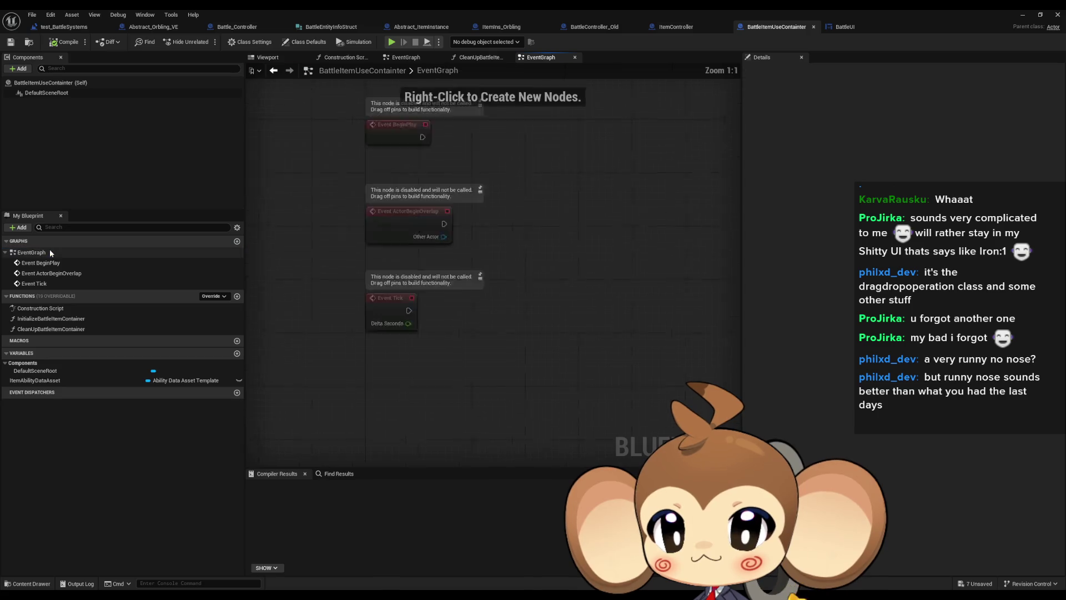
pyautogui.doubleClick(50, 319)
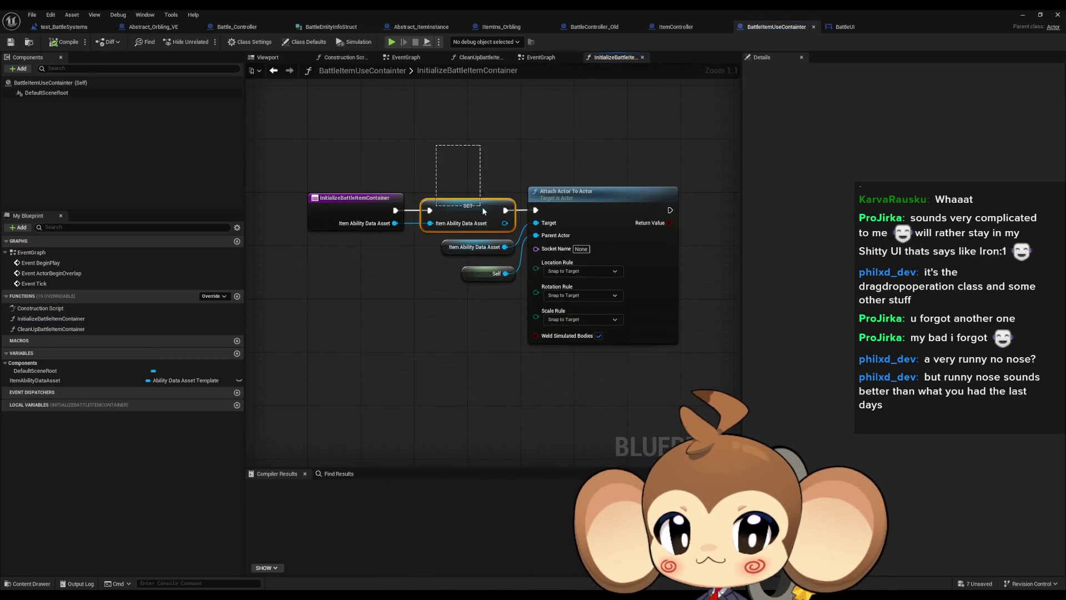
pyautogui.moveTo(490, 208); pyautogui.dragTo(418, 251)
pyautogui.moveTo(644, 135)
pyautogui.mouseDown()
pyautogui.moveTo(631, 238)
pyautogui.moveTo(669, 295)
pyautogui.mouseUp()
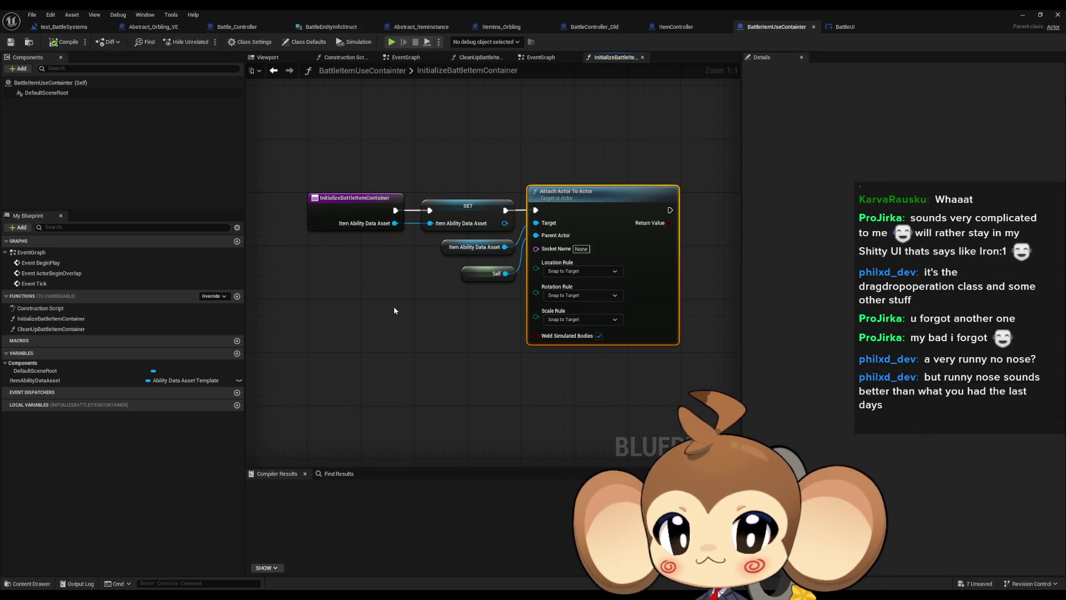
pyautogui.click(378, 301)
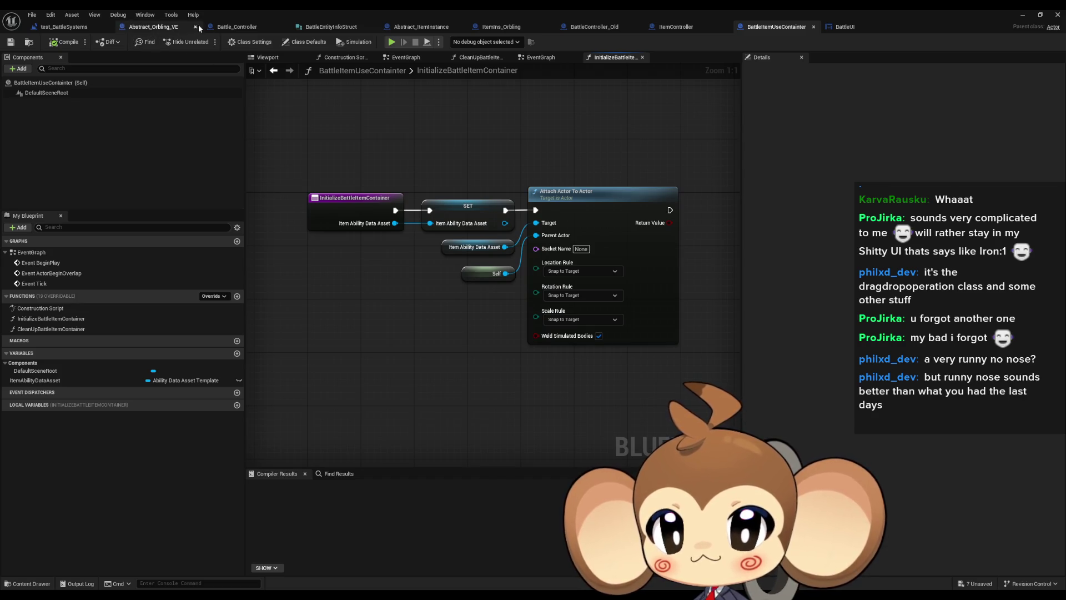
# - Bring up Battle_Controller's empty RoundPhase1_ItemUse function, then minimize the Blueprint editor
pyautogui.click(237, 26)
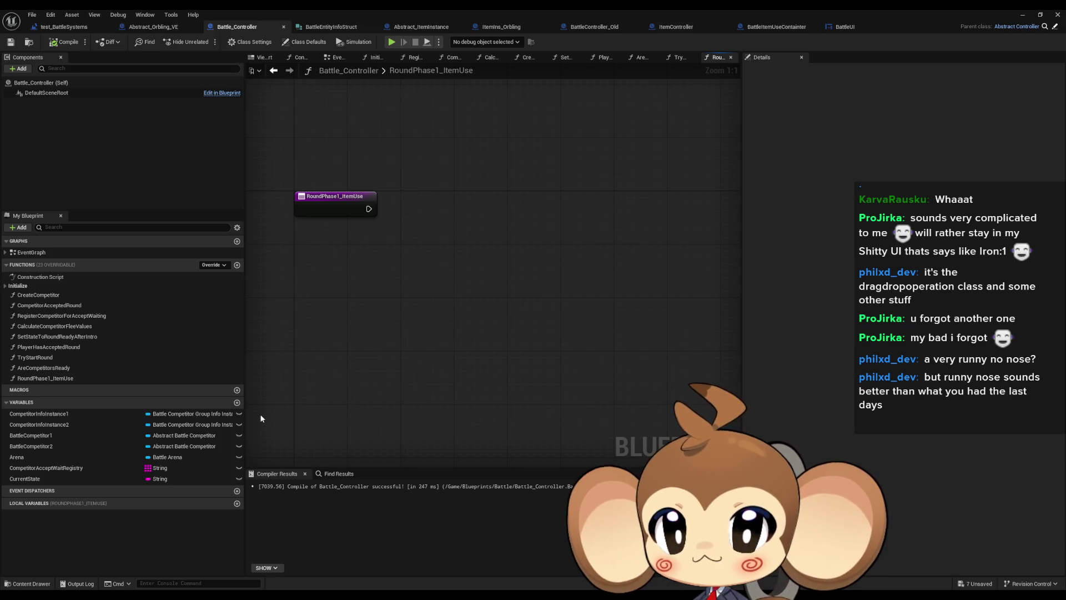
pyautogui.click(776, 26)
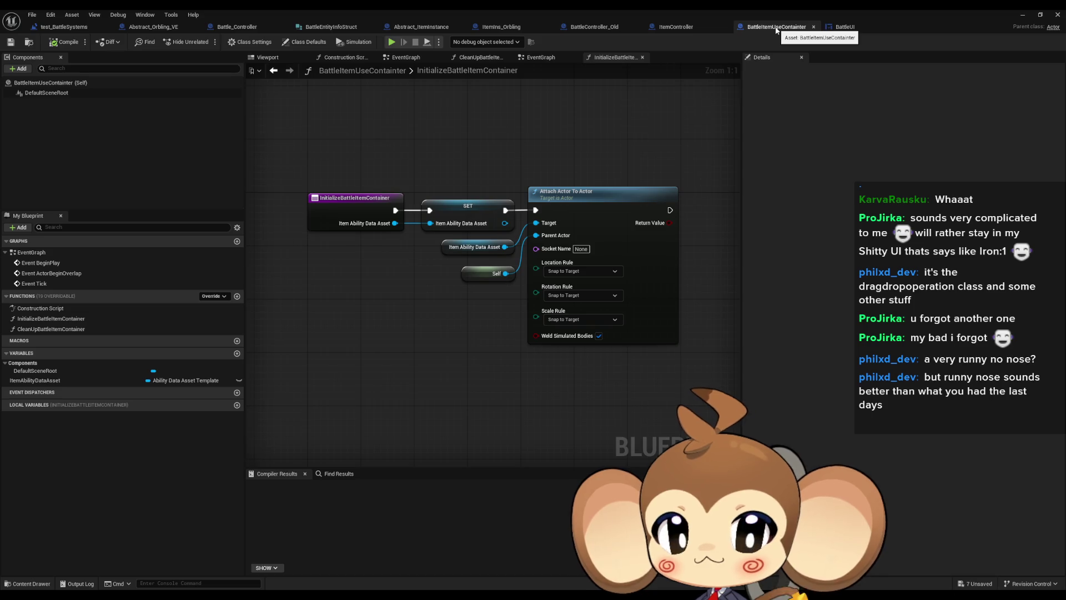
pyautogui.click(243, 27)
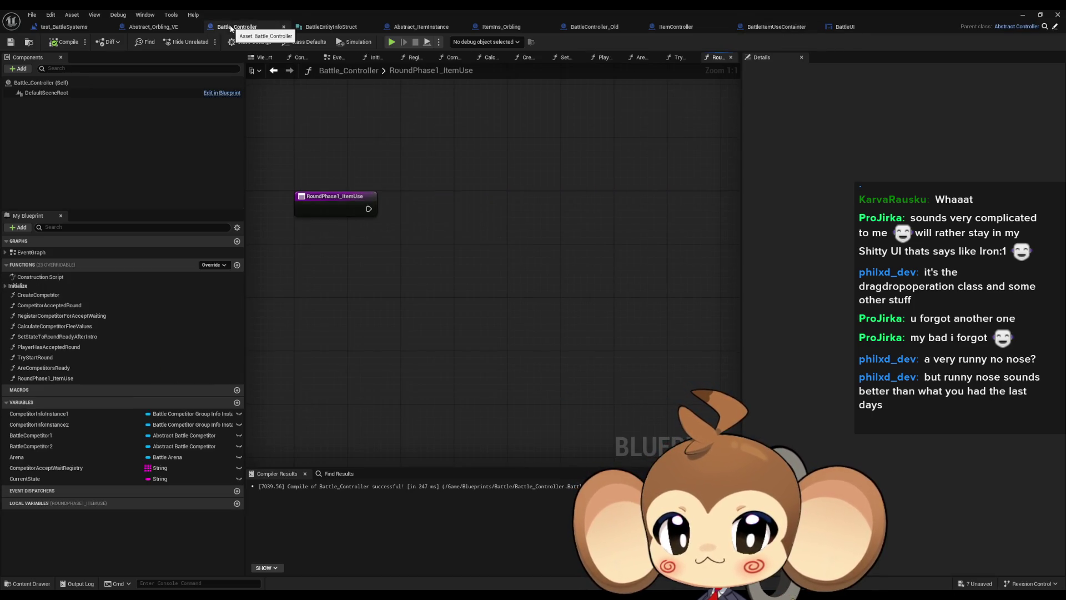
pyautogui.click(1023, 16)
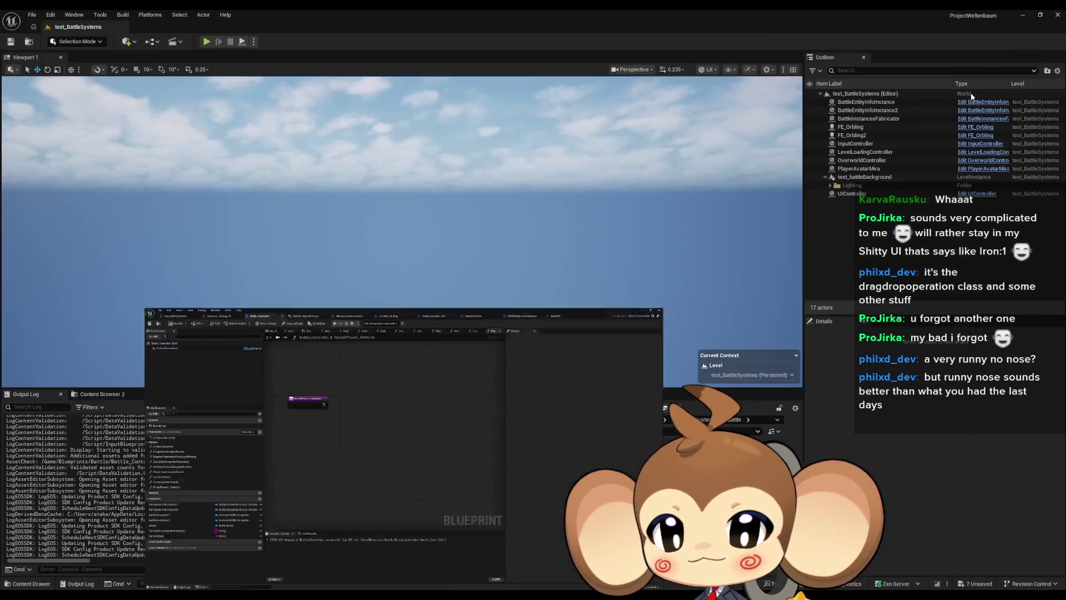
# - Navigate the Content Browser to Content/Blueprints/Battle
pyautogui.click(610, 420)
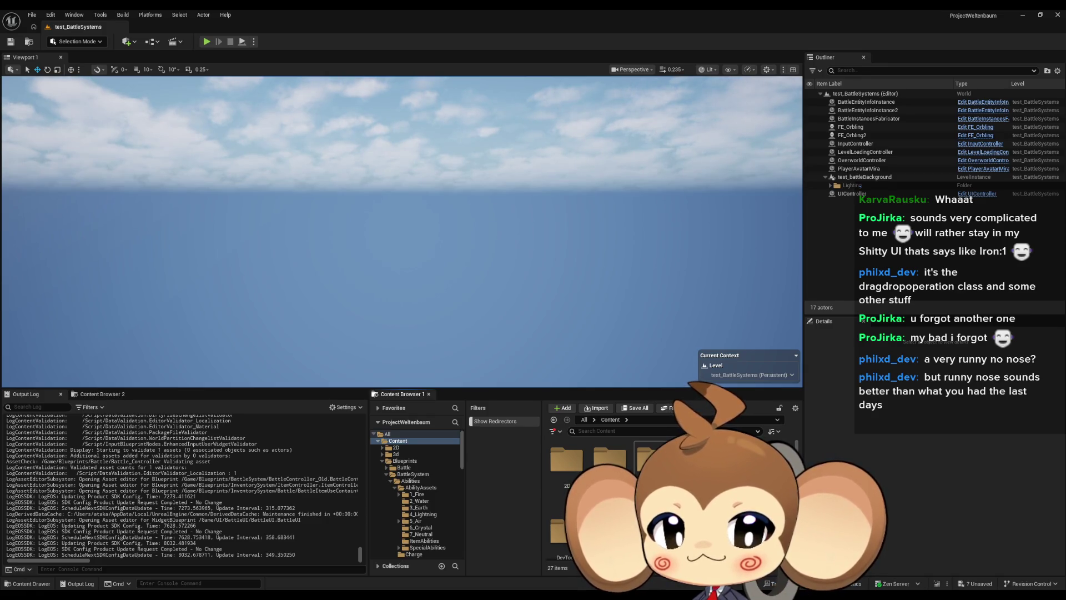
pyautogui.doubleClick(654, 459)
pyautogui.doubleClick(566, 460)
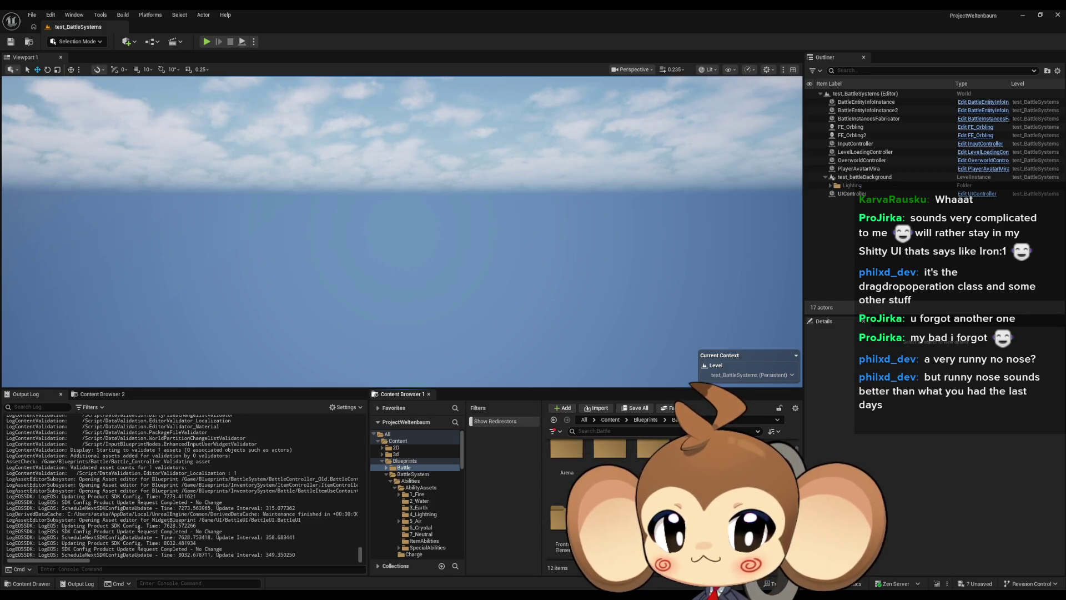
# - Create a folder named BattleItem there, open it, and bring up the new-asset menu
pyautogui.rightClick(773, 469)
pyautogui.click(815, 214)
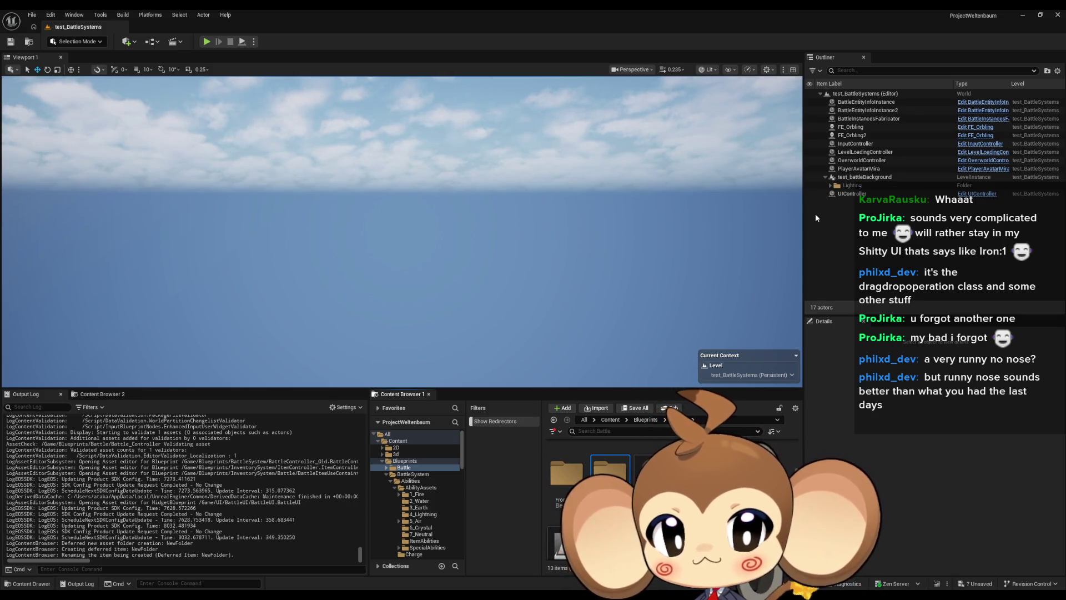
pyautogui.press('Return')
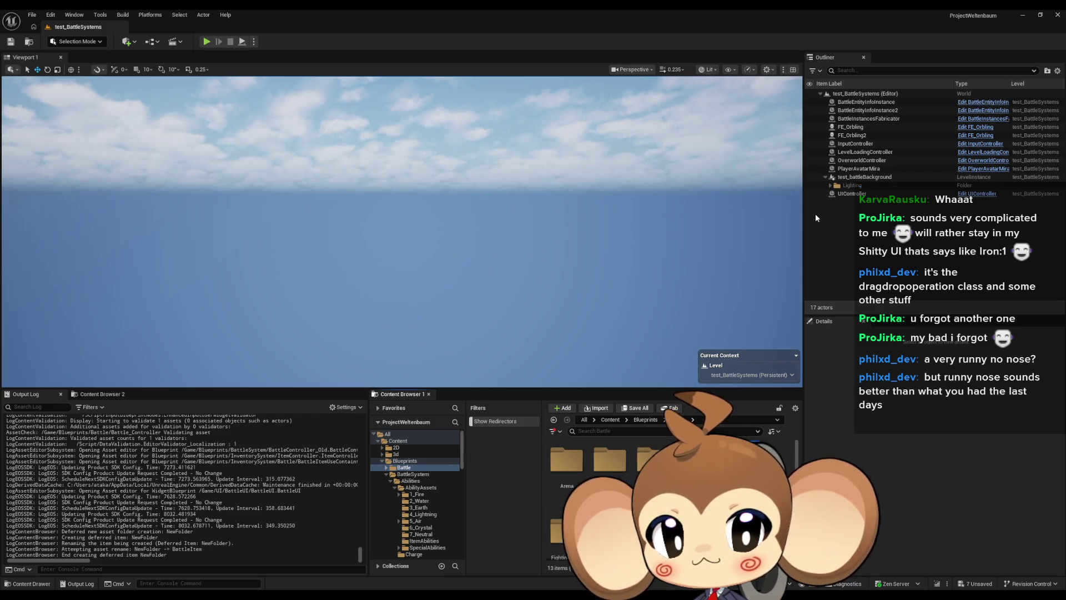
pyautogui.doubleClick(610, 469)
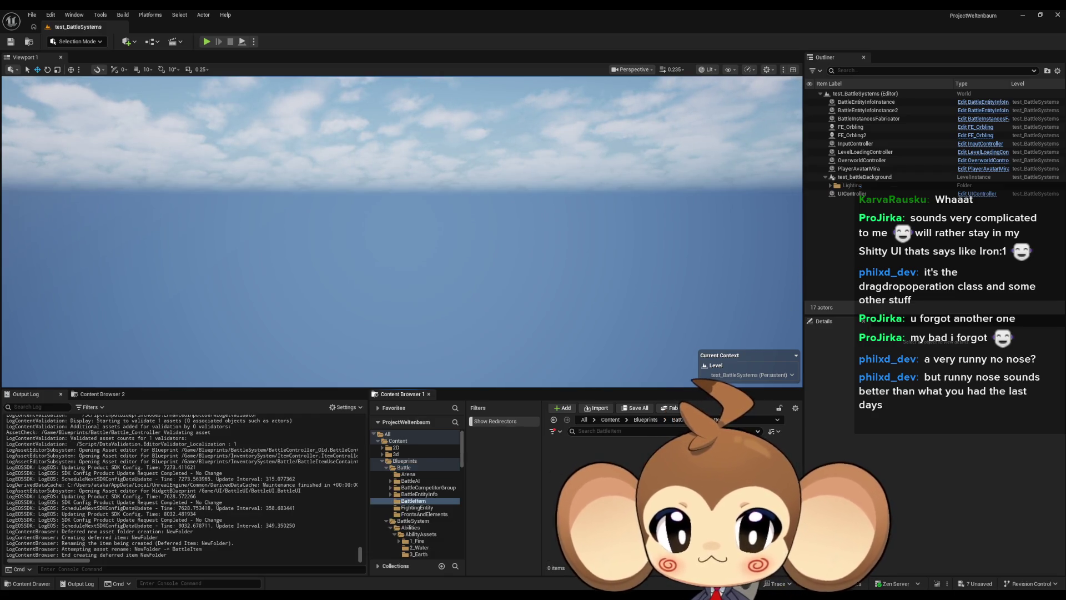
pyautogui.rightClick(583, 469)
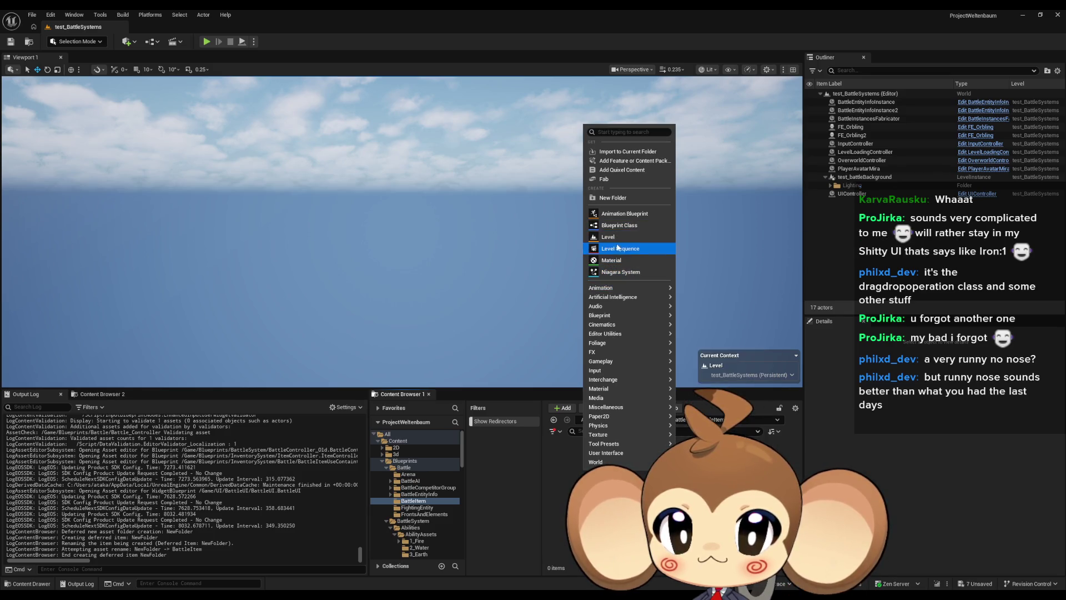
# - Create an Actor Blueprint Class named Battle_ItemContainer, open it, and save it
pyautogui.click(630, 225)
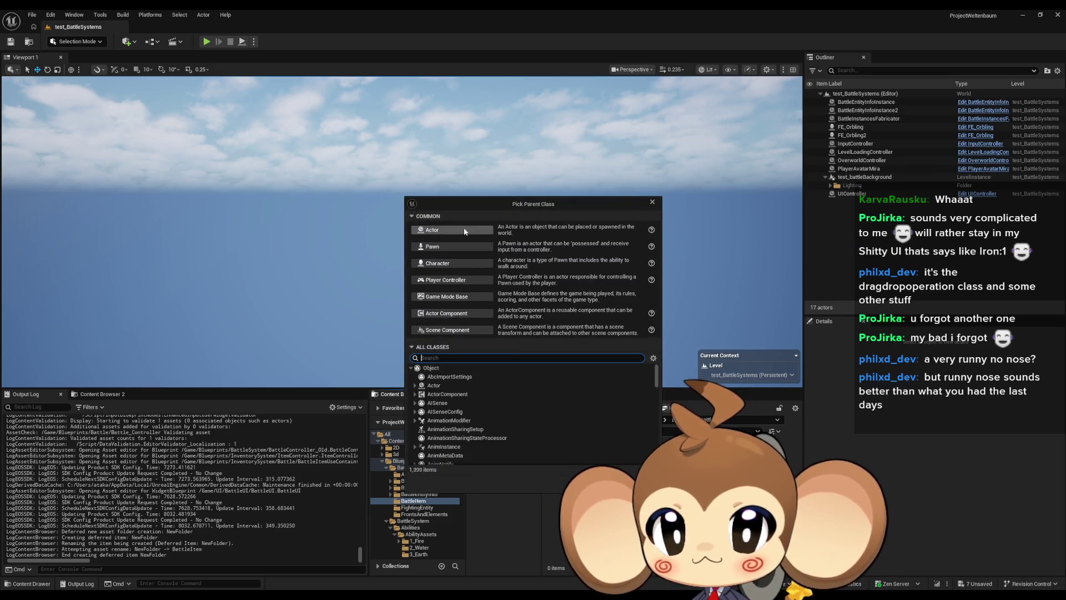
pyautogui.click(453, 229)
pyautogui.write('Batt')
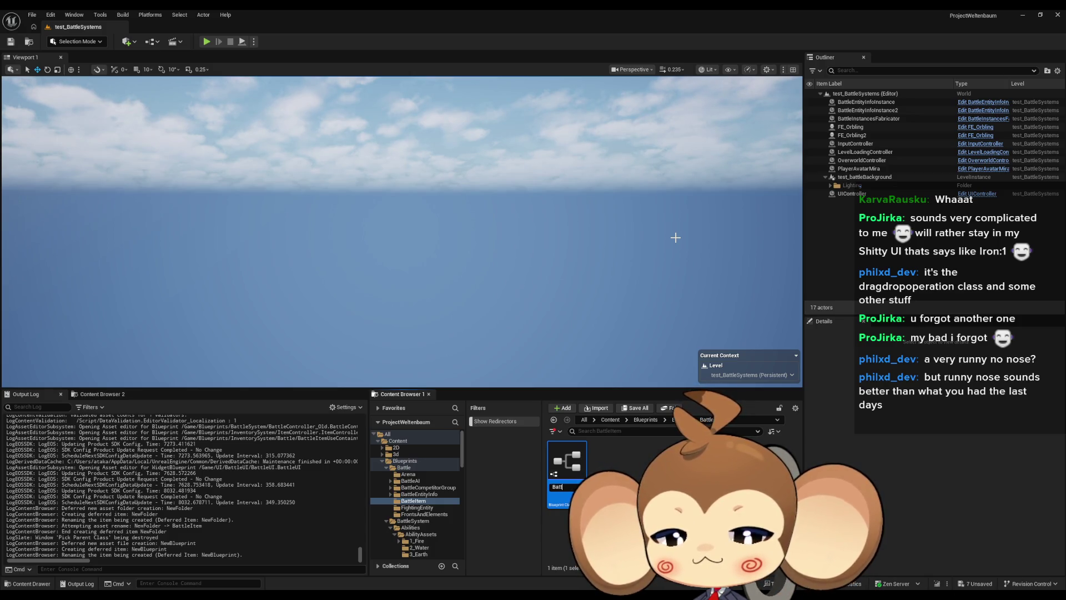
pyautogui.write('leItemContainer')
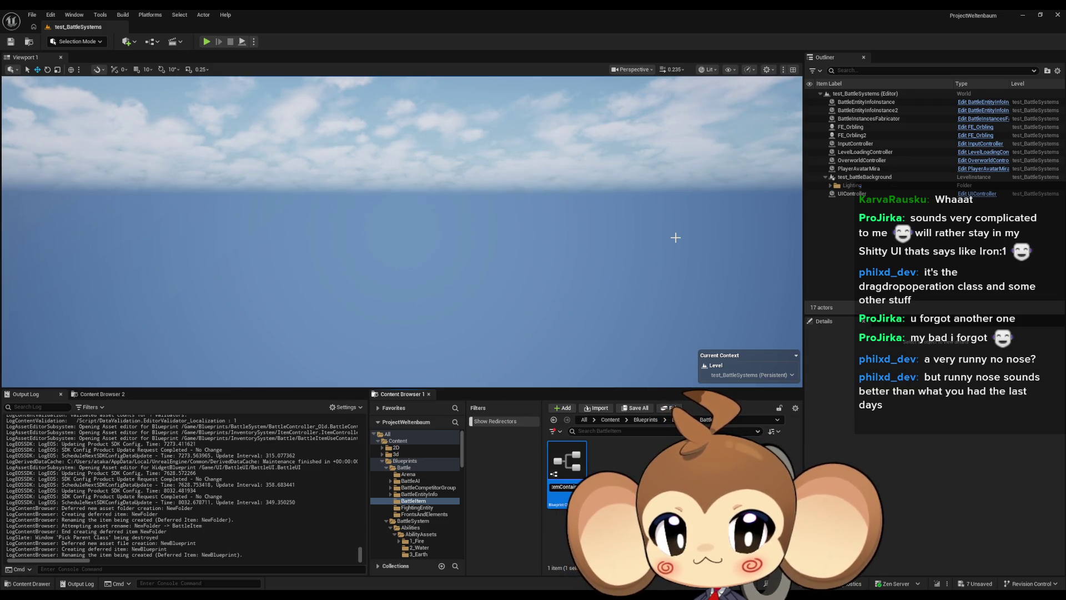
pyautogui.press('Home')
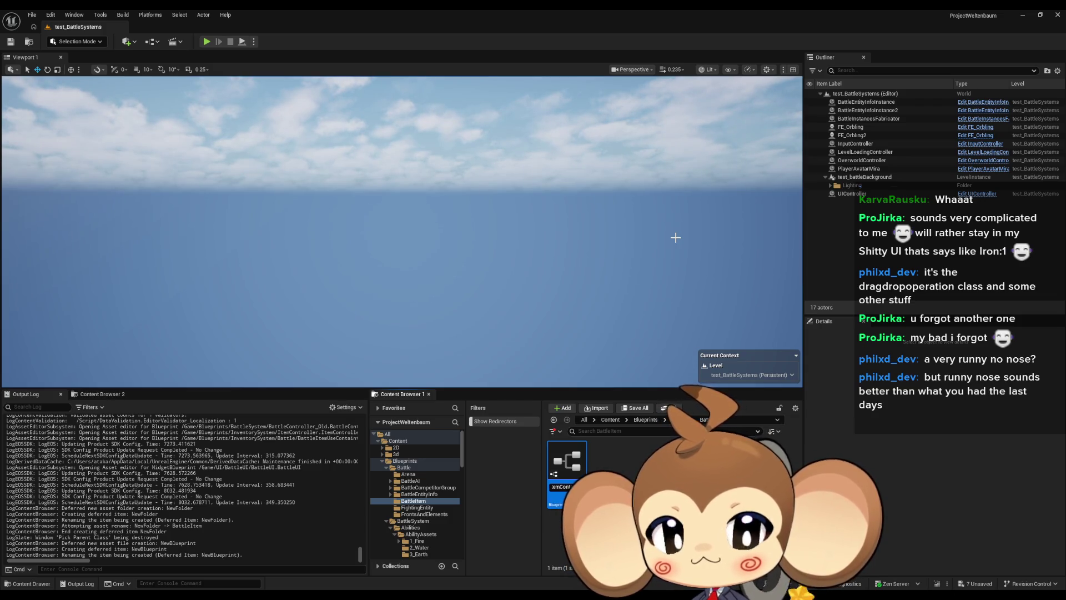
pyautogui.write('BattleItem')
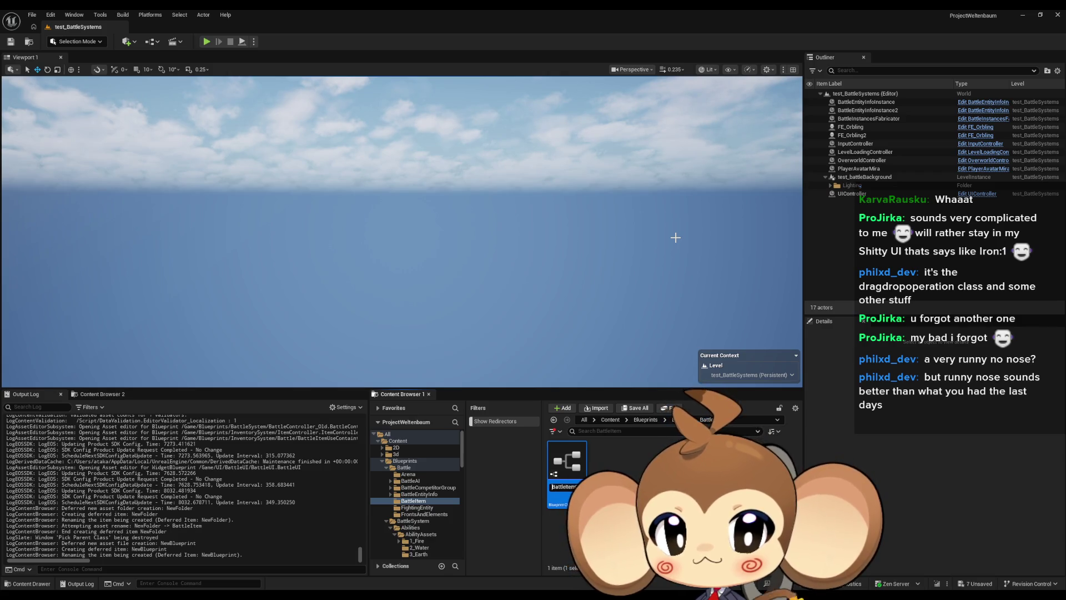
pyautogui.write('_')
pyautogui.press('Return')
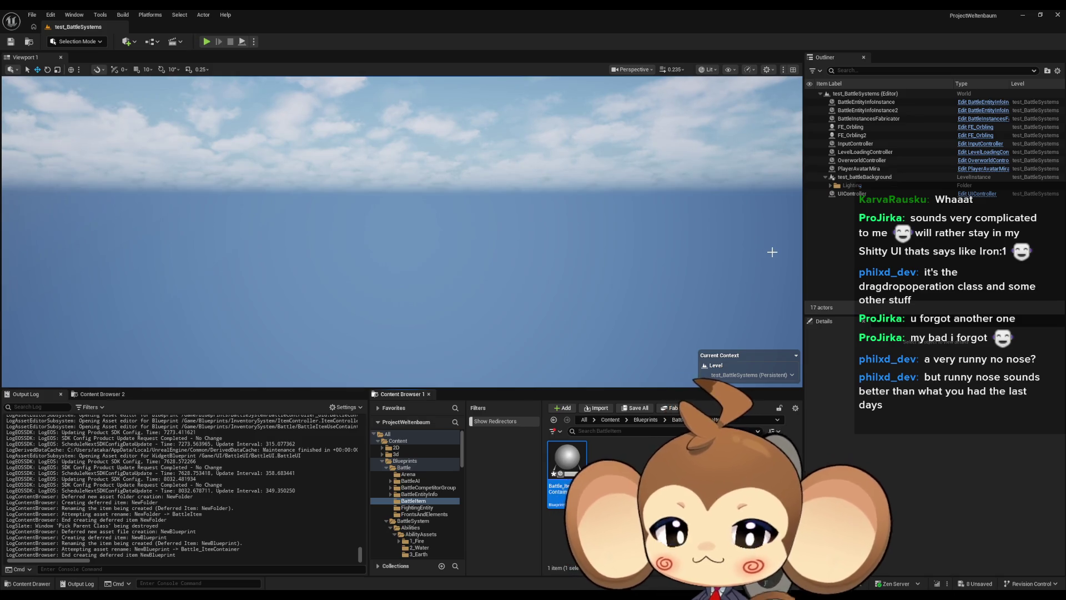
pyautogui.doubleClick(571, 473)
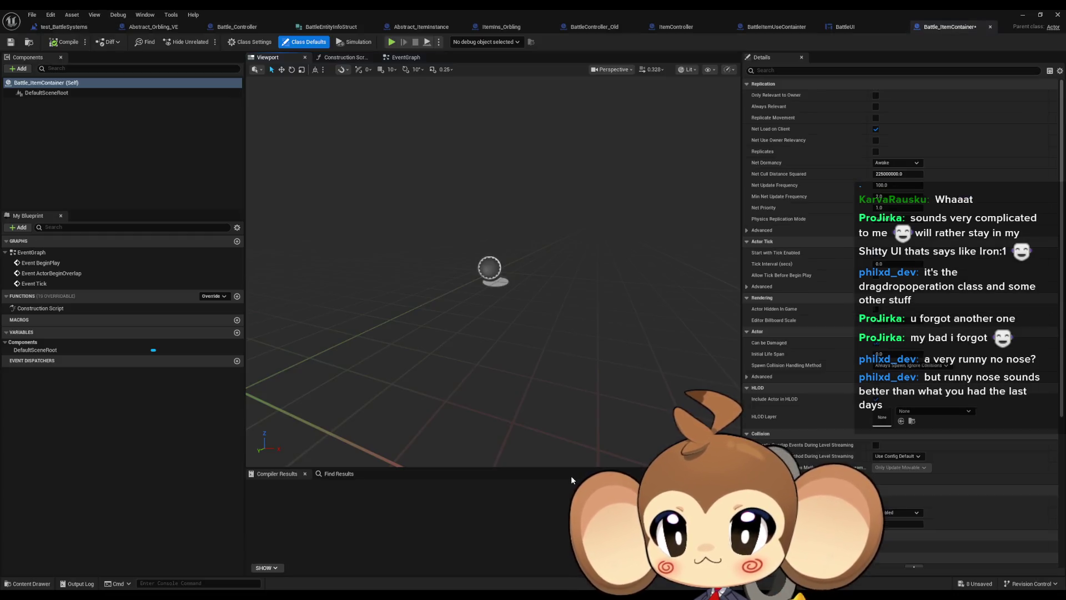
pyautogui.click(10, 41)
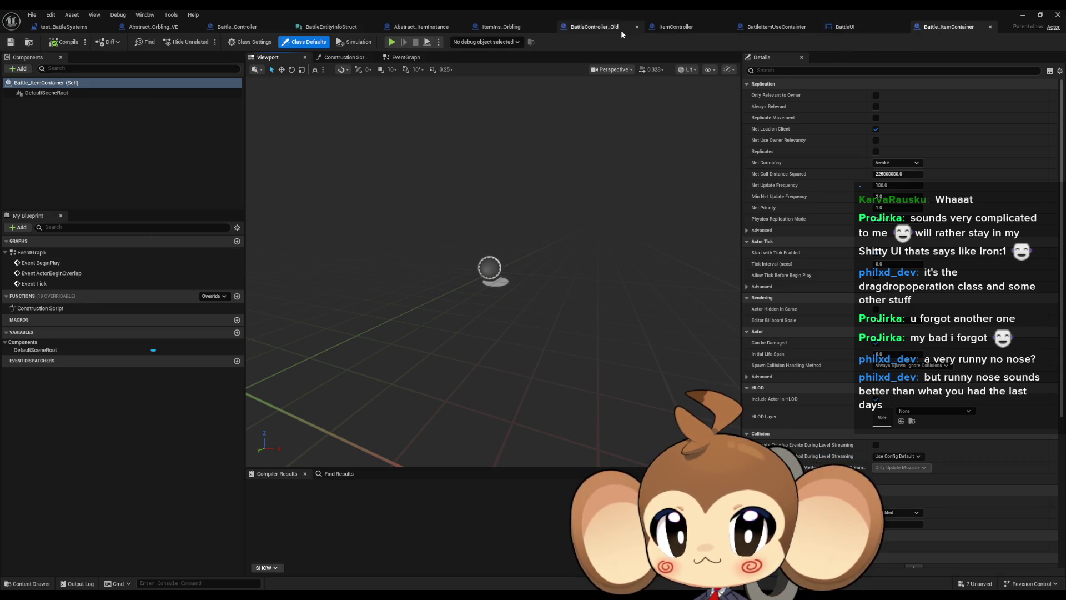
# - In Battle_Controller, add a new variable named BattleItemContainer
pyautogui.click(236, 32)
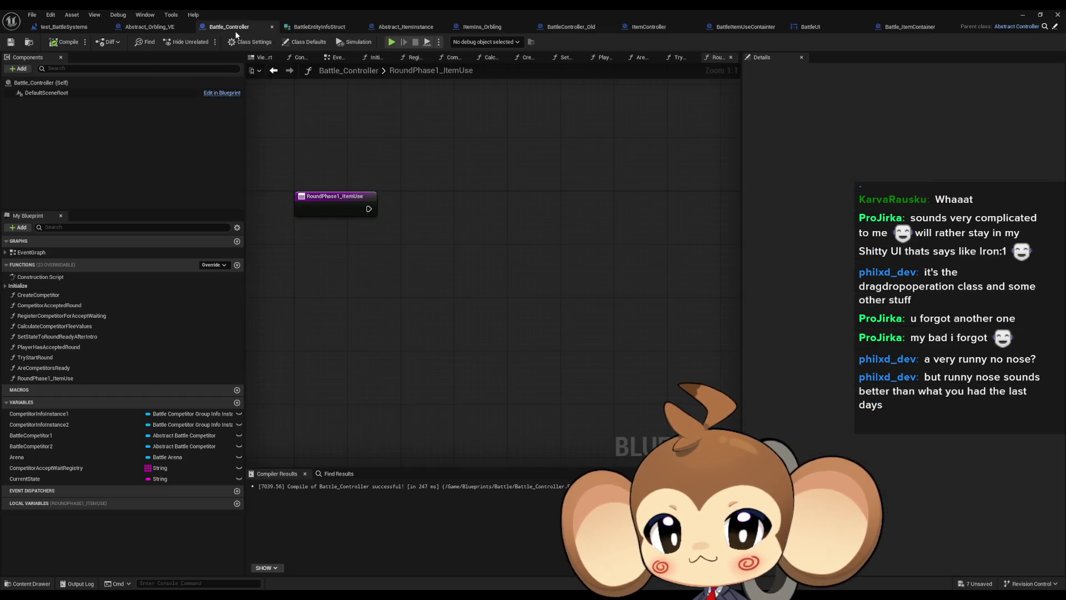
pyautogui.click(237, 403)
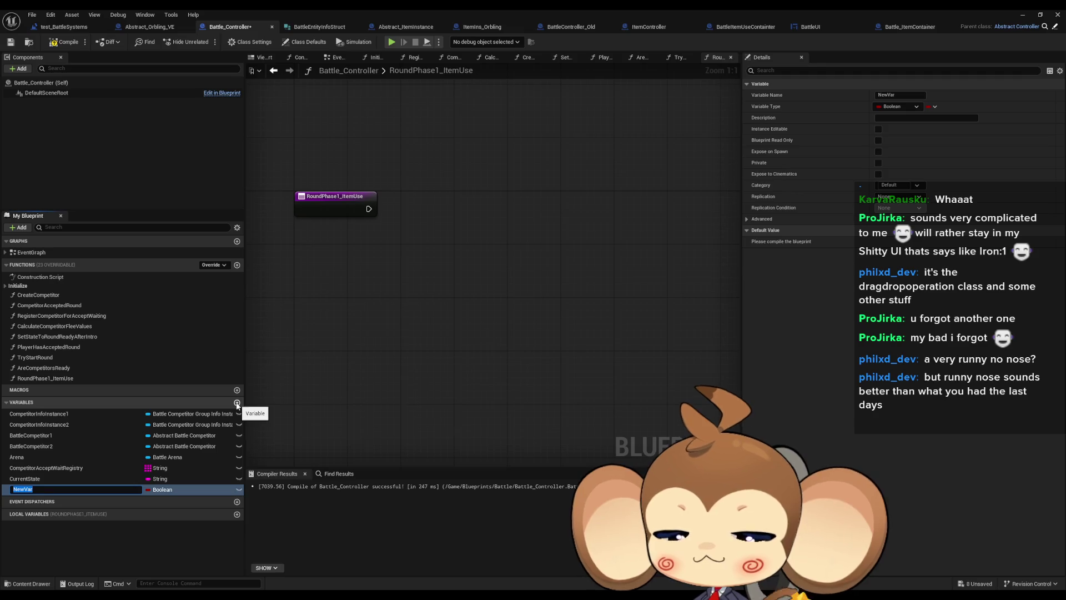
pyautogui.write('B')
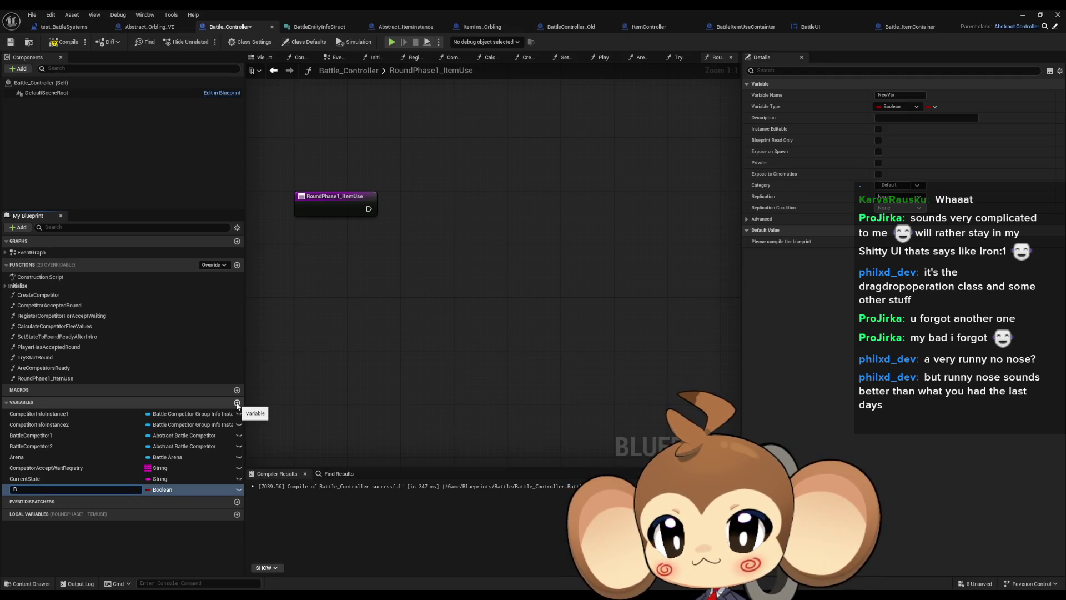
pyautogui.write('attle')
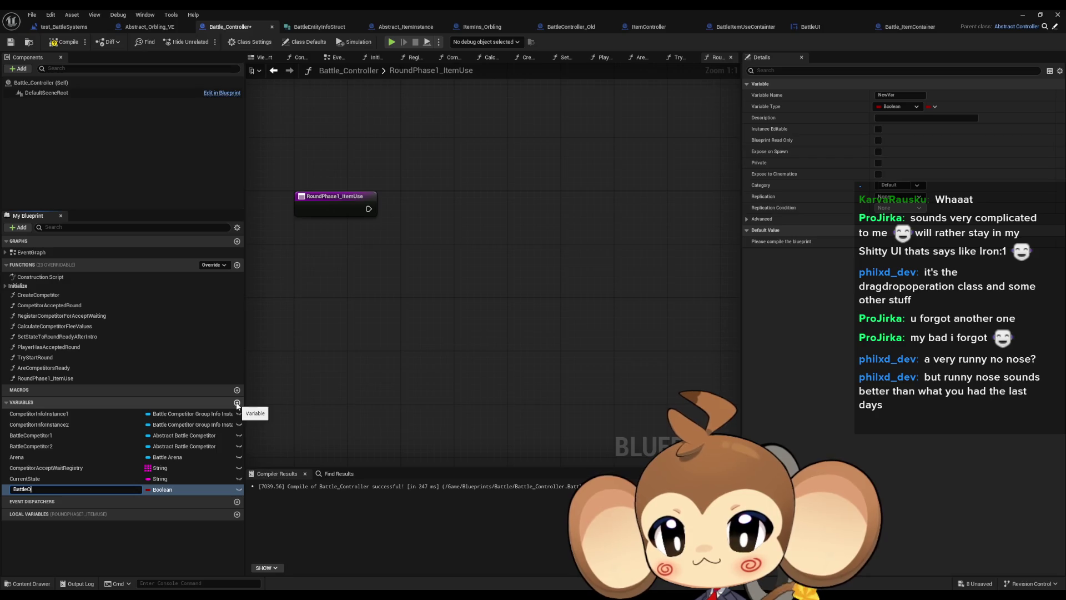
pyautogui.write('ItemCo')
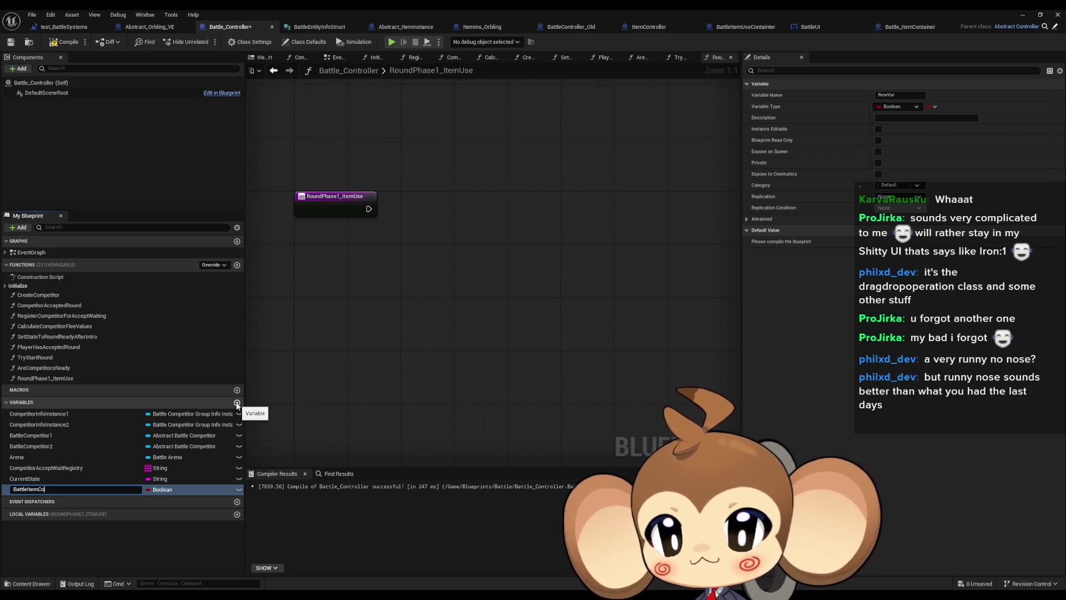
pyautogui.write('ntainer')
pyautogui.press('Return')
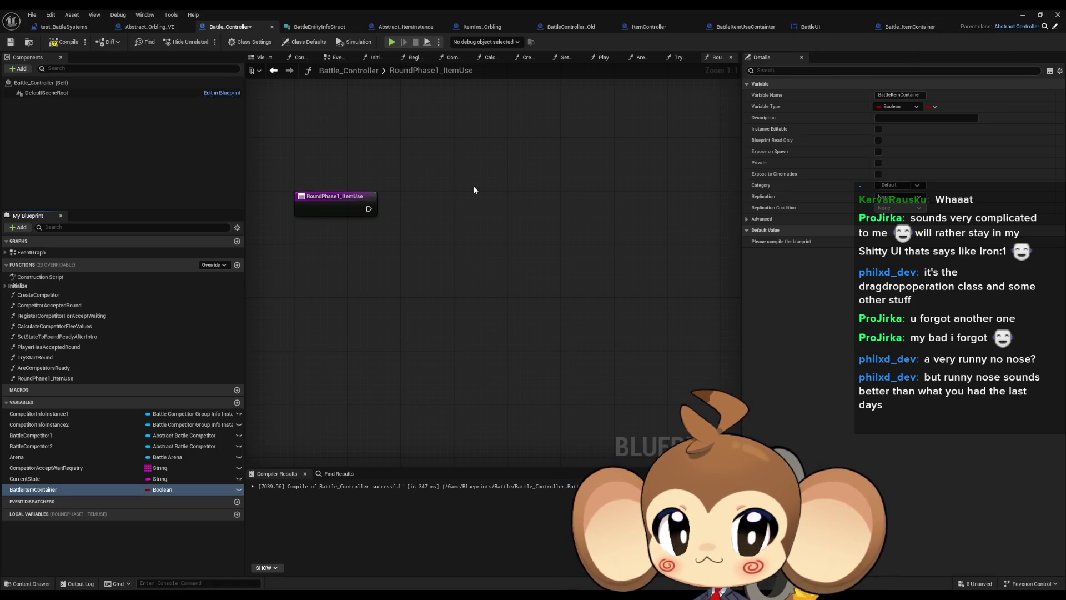
pyautogui.doubleClick(859, 9)
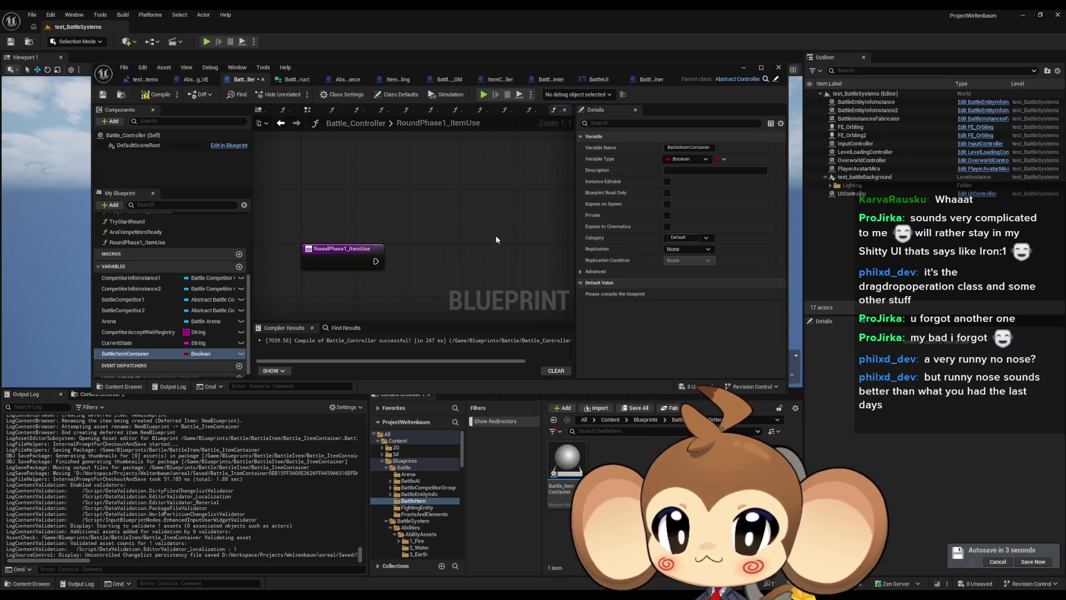
pyautogui.moveTo(472, 65); pyautogui.dragTo(475, 116)
pyautogui.doubleClick(475, 115)
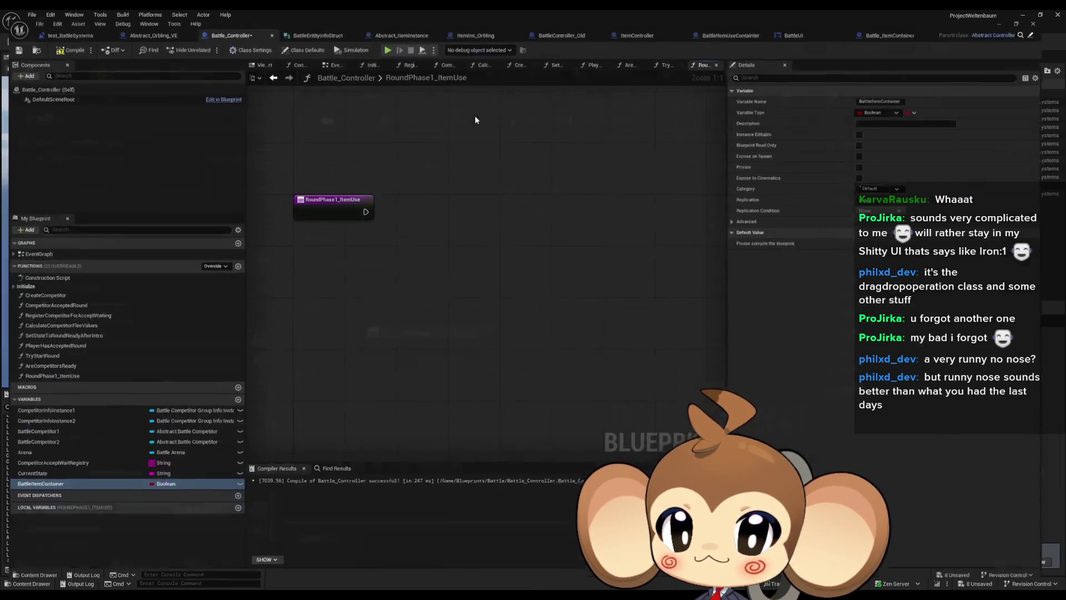
pyautogui.moveTo(436, 270); pyautogui.dragTo(445, 300)
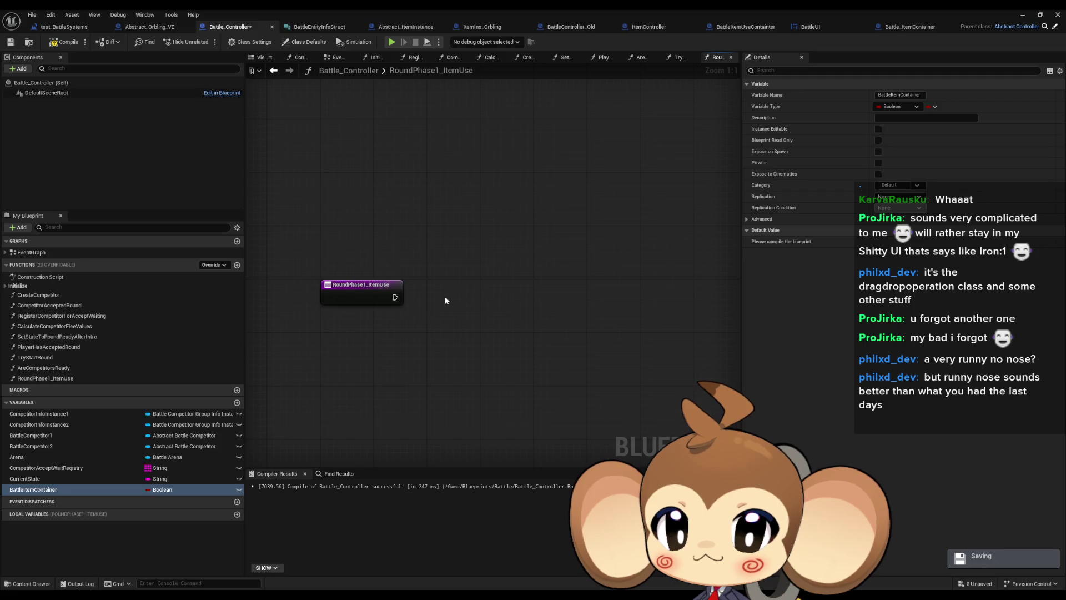
pyautogui.click(150, 491)
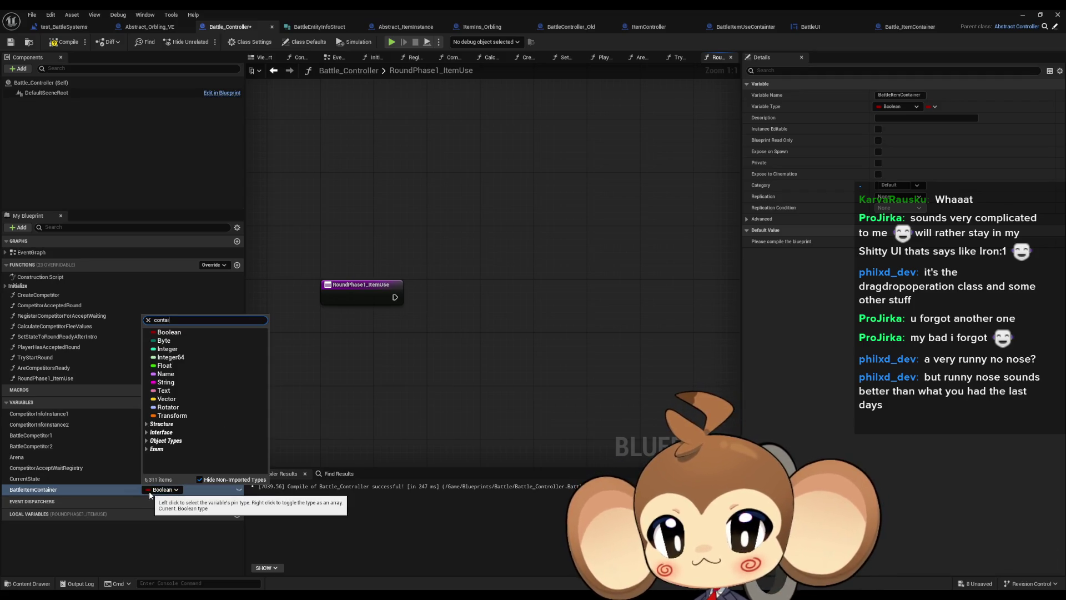
# - Change BattleItemContainer's type to a Battle Item Container object reference and search the graph for 'spawn'
pyautogui.write('ner')
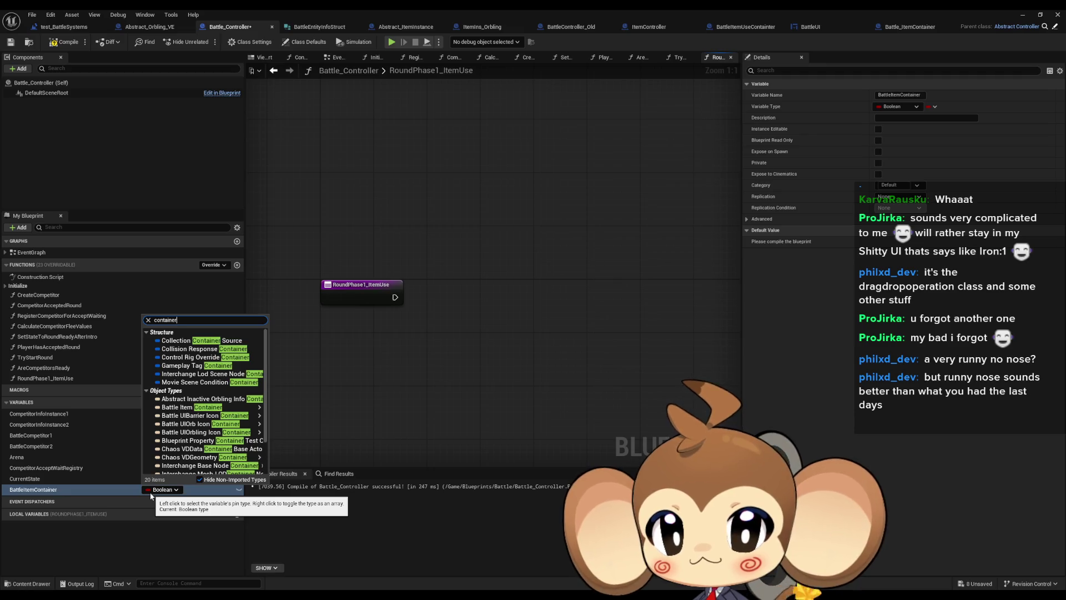
pyautogui.write(' vb')
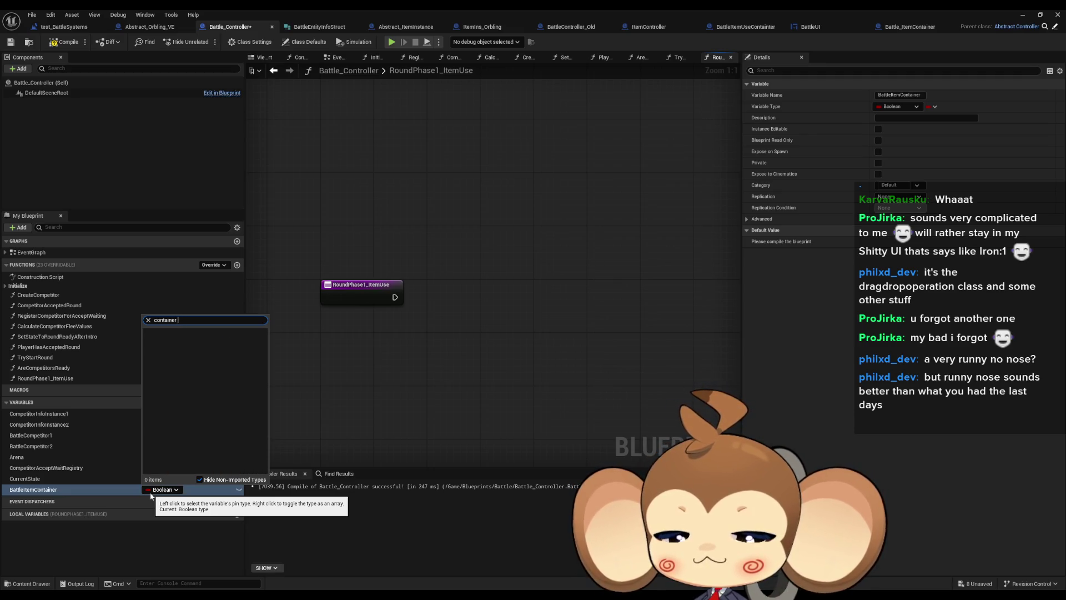
pyautogui.write('tt')
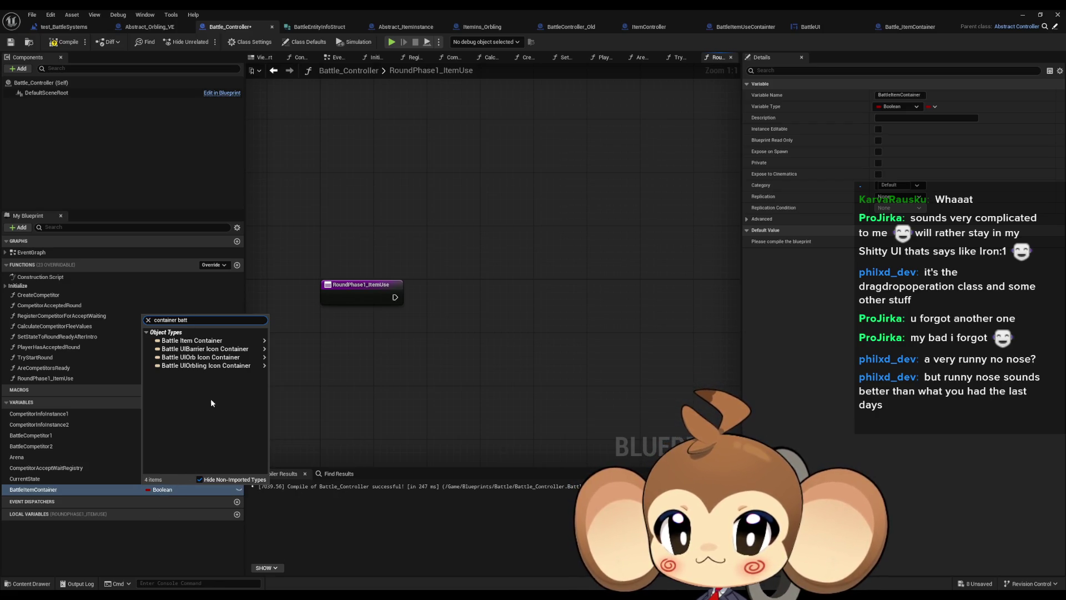
pyautogui.moveTo(188, 361)
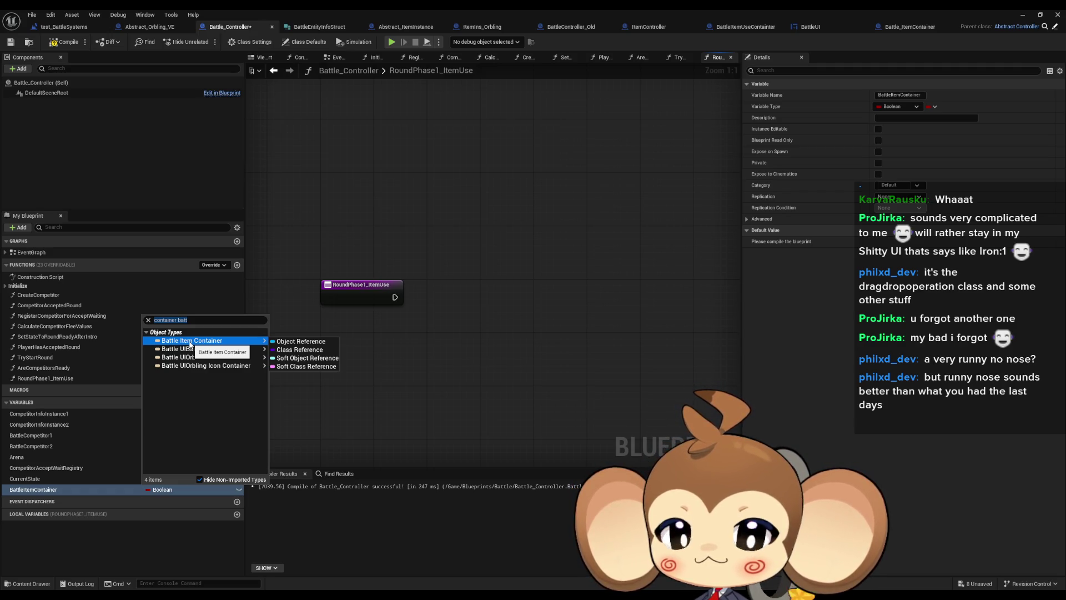
pyautogui.click(189, 344)
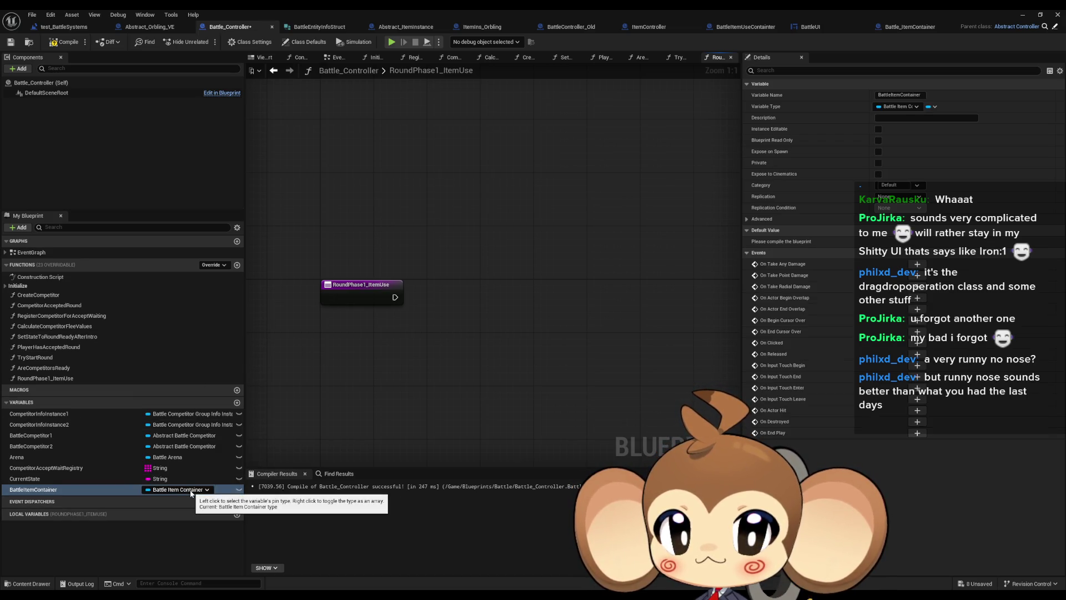
pyautogui.rightClick(480, 311)
pyautogui.write('spaw')
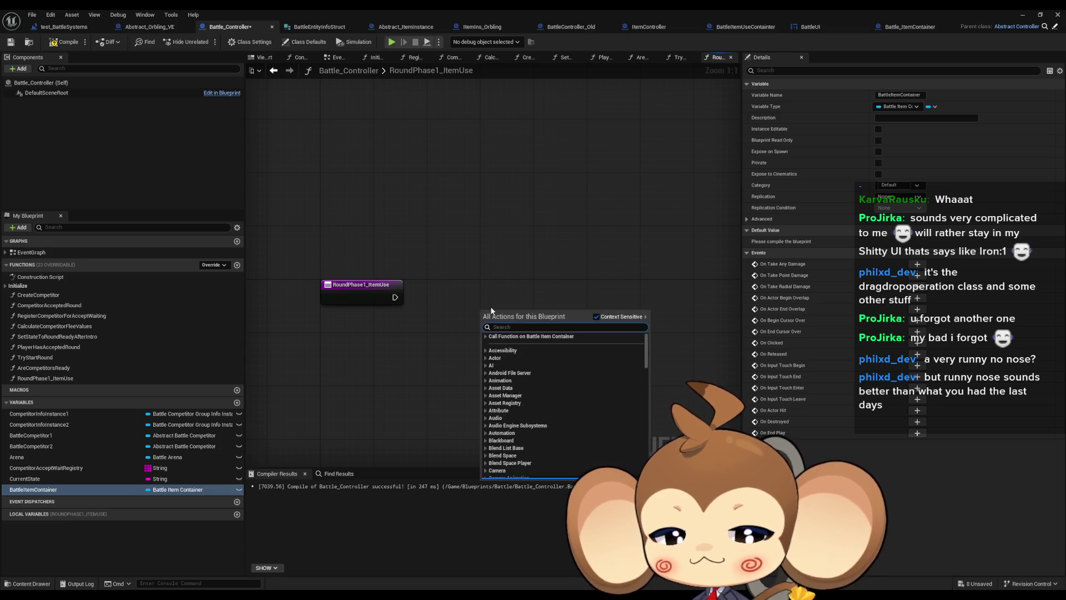
pyautogui.write('n')
pyautogui.press('Return')
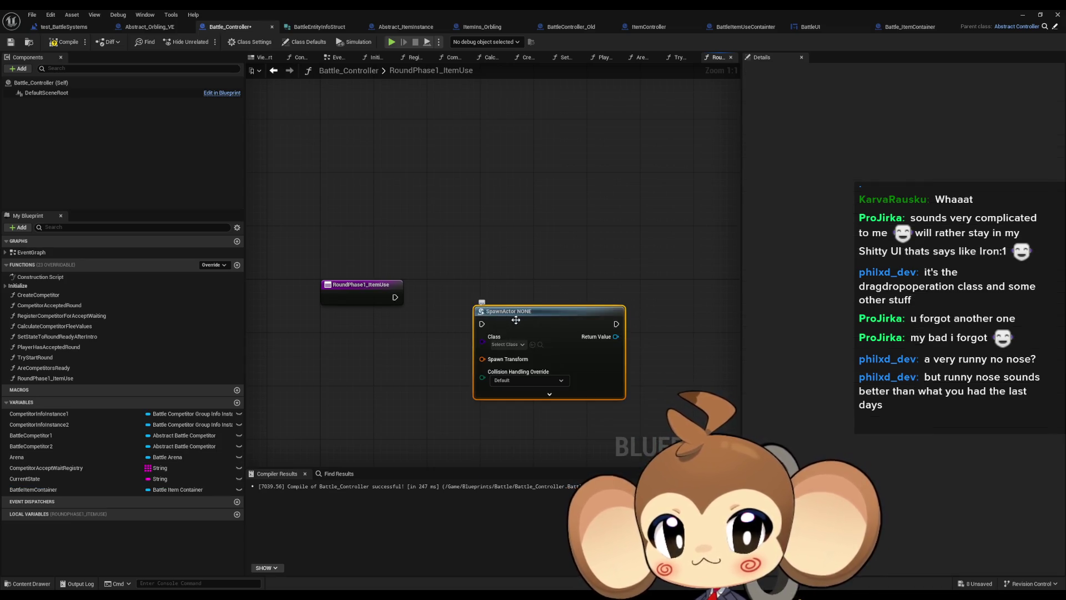
pyautogui.click(504, 345)
pyautogui.write('item')
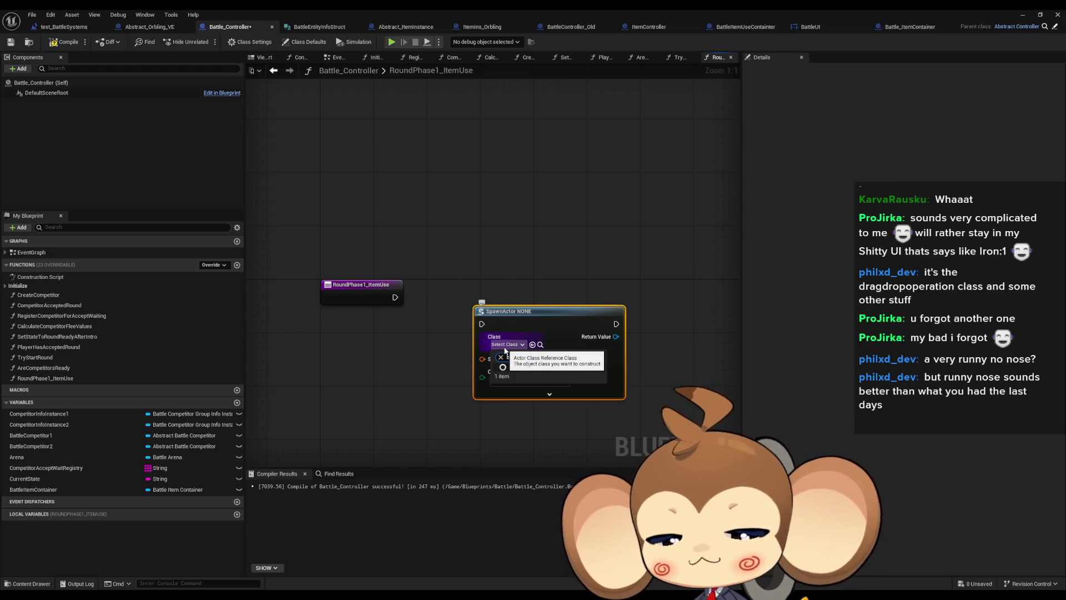
pyautogui.write('battle')
pyautogui.write(' cont')
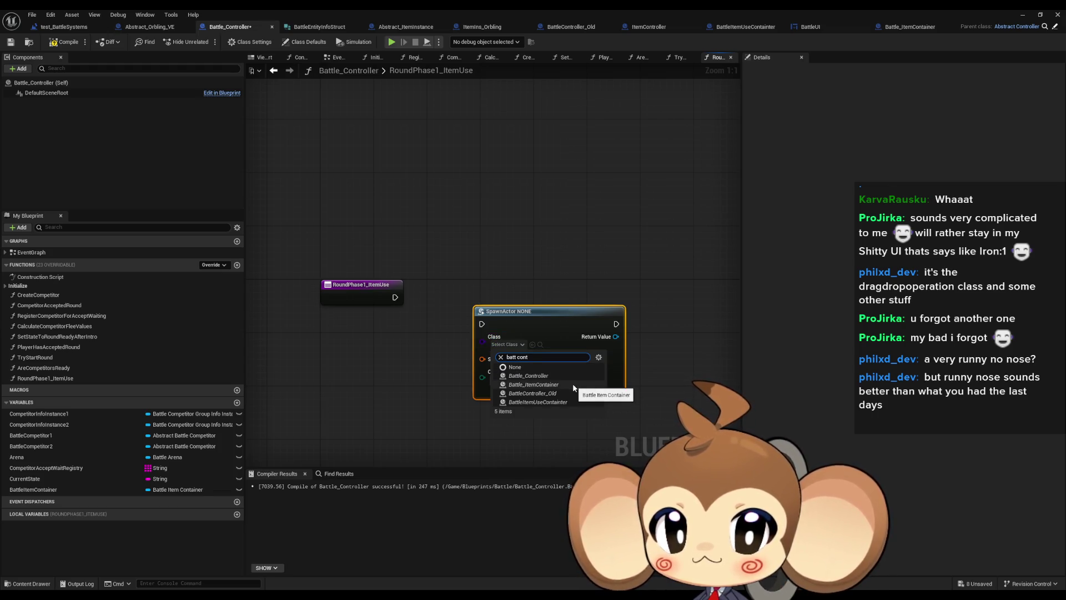
pyautogui.click(573, 385)
pyautogui.moveTo(44, 489)
pyautogui.mouseDown()
pyautogui.moveTo(648, 324)
pyautogui.moveTo(615, 336)
pyautogui.mouseUp()
pyautogui.click(686, 346)
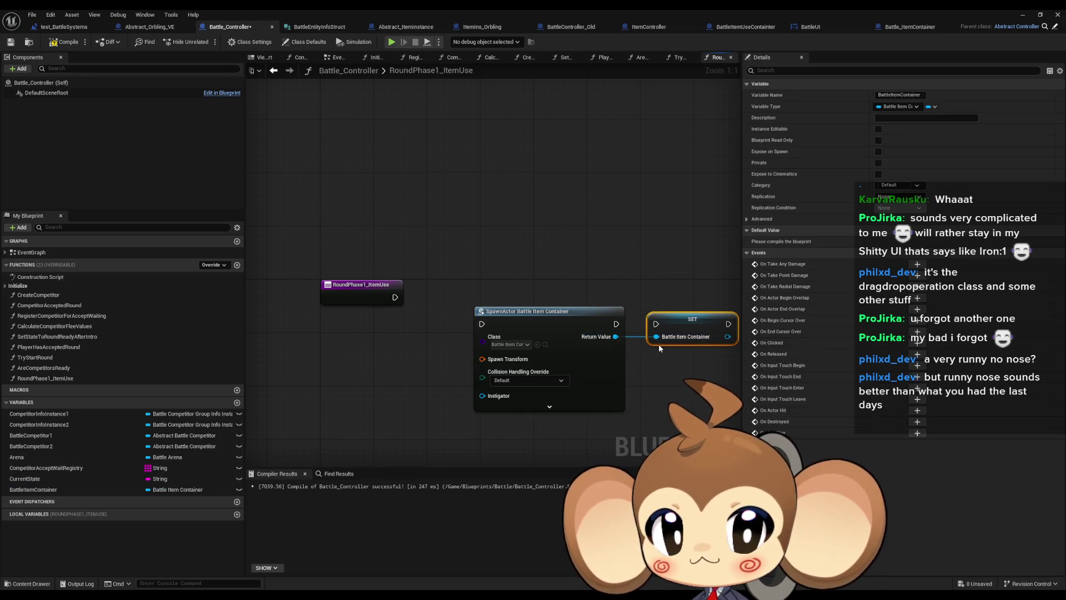
pyautogui.moveTo(570, 279); pyautogui.dragTo(726, 387)
pyautogui.press('Delete')
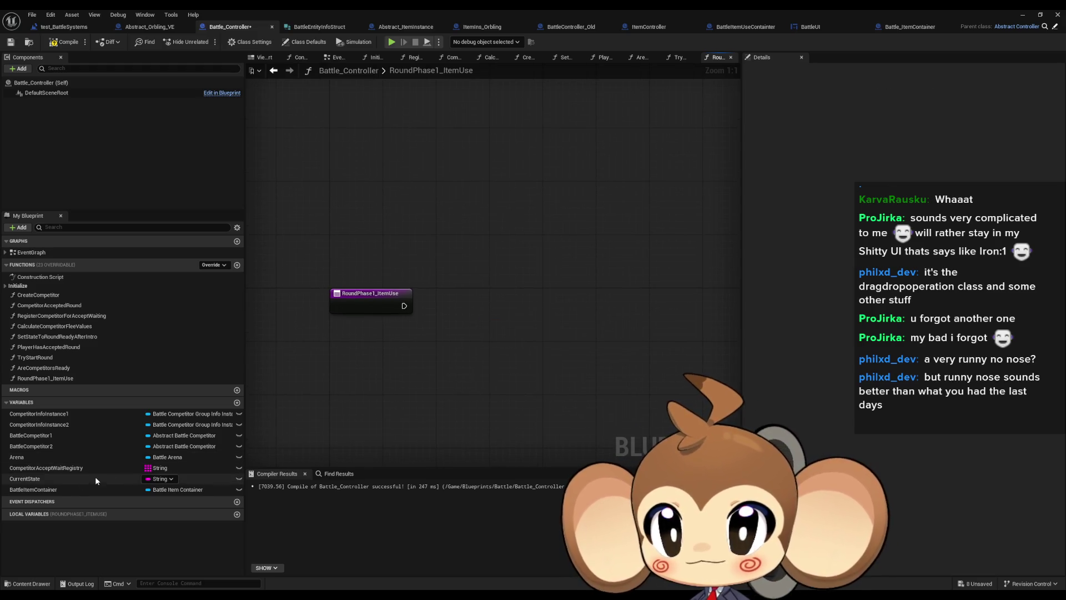
# - Place a BattleItemContainer getter and add an Is Valid node from its output
pyautogui.moveTo(56, 489)
pyautogui.mouseDown()
pyautogui.moveTo(420, 394)
pyautogui.moveTo(403, 355)
pyautogui.moveTo(487, 340)
pyautogui.mouseUp()
pyautogui.click(427, 364)
pyautogui.write('valid')
pyautogui.press('Return')
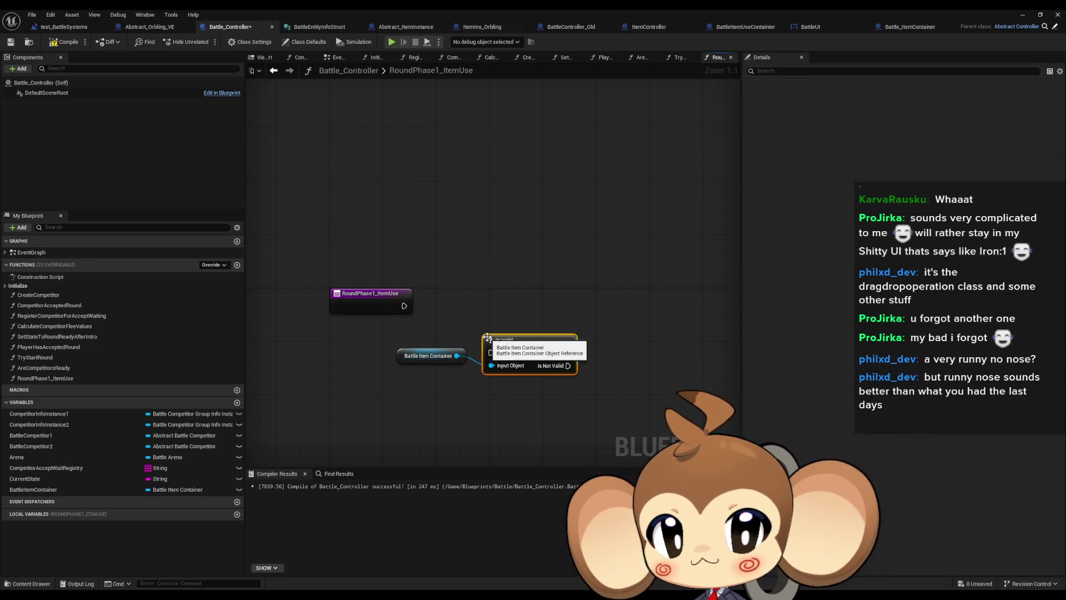
# - Wire the function entry into Is Valid, tidy the nodes, and switch to BattleController_Old
pyautogui.moveTo(405, 306); pyautogui.dragTo(491, 352)
pyautogui.moveTo(414, 362)
pyautogui.mouseDown()
pyautogui.moveTo(355, 336)
pyautogui.moveTo(365, 335)
pyautogui.mouseUp()
pyautogui.moveTo(531, 345); pyautogui.dragTo(483, 299)
pyautogui.click(511, 360)
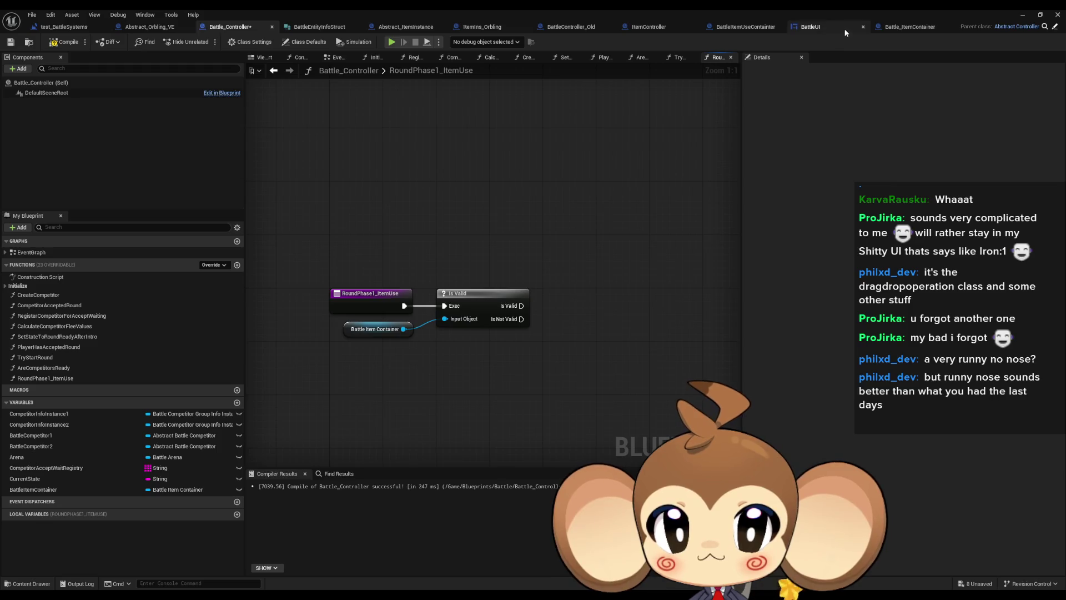
pyautogui.click(562, 31)
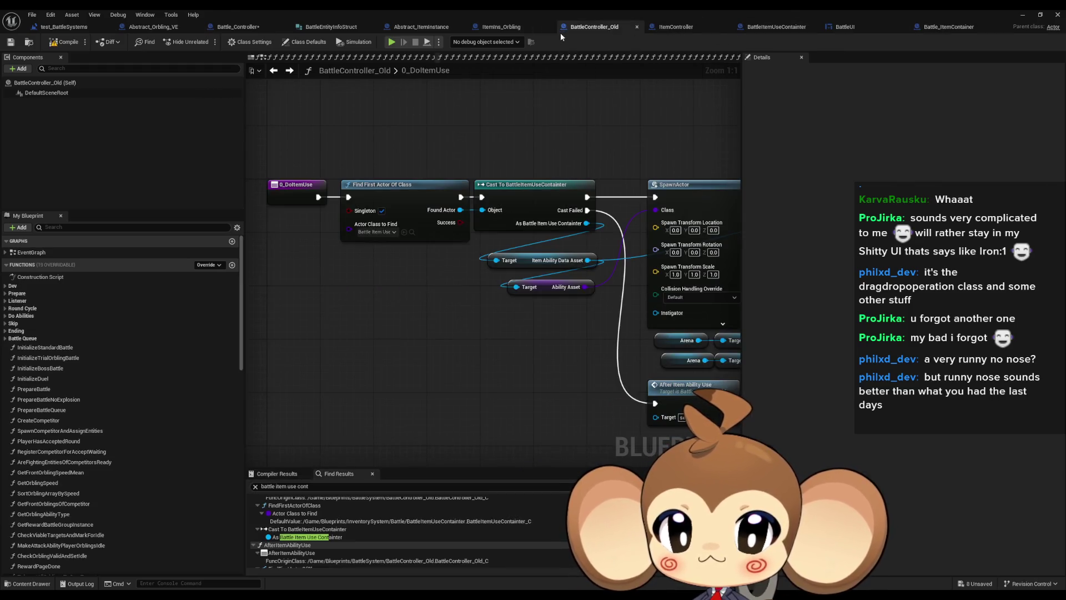
# - Open AfterItemAbilityUse and drill into its TriggerBattleEndAnimation function graph
pyautogui.moveTo(476, 273); pyautogui.dragTo(388, 236)
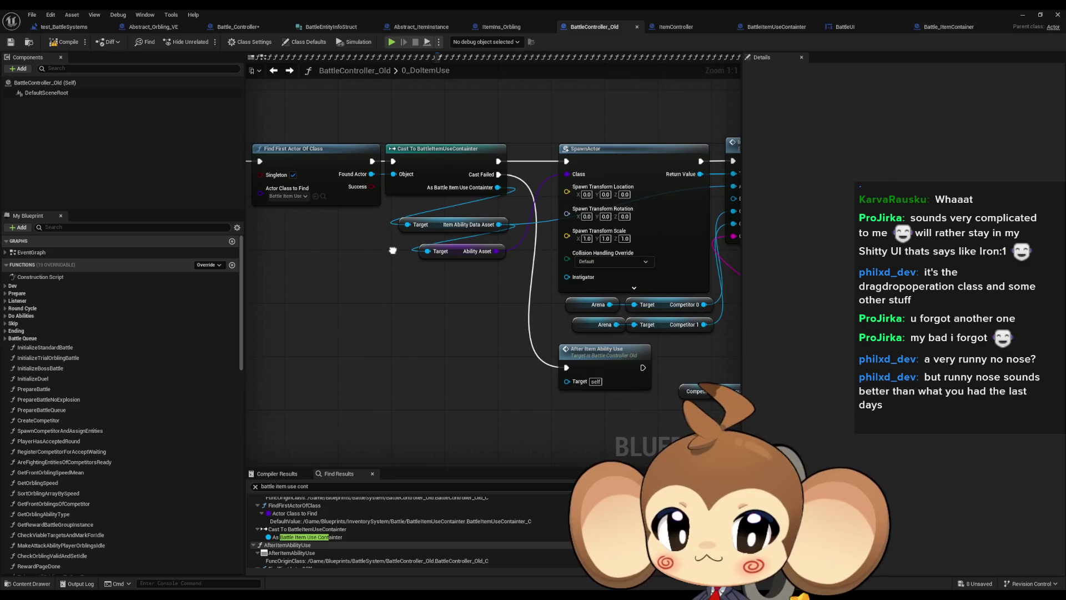
pyautogui.doubleClick(618, 357)
pyautogui.moveTo(486, 212)
pyautogui.mouseDown()
pyautogui.moveTo(577, 278)
pyautogui.moveTo(701, 319)
pyautogui.moveTo(350, 291)
pyautogui.mouseUp()
pyautogui.moveTo(466, 249)
pyautogui.mouseDown()
pyautogui.moveTo(509, 274)
pyautogui.moveTo(525, 311)
pyautogui.mouseUp()
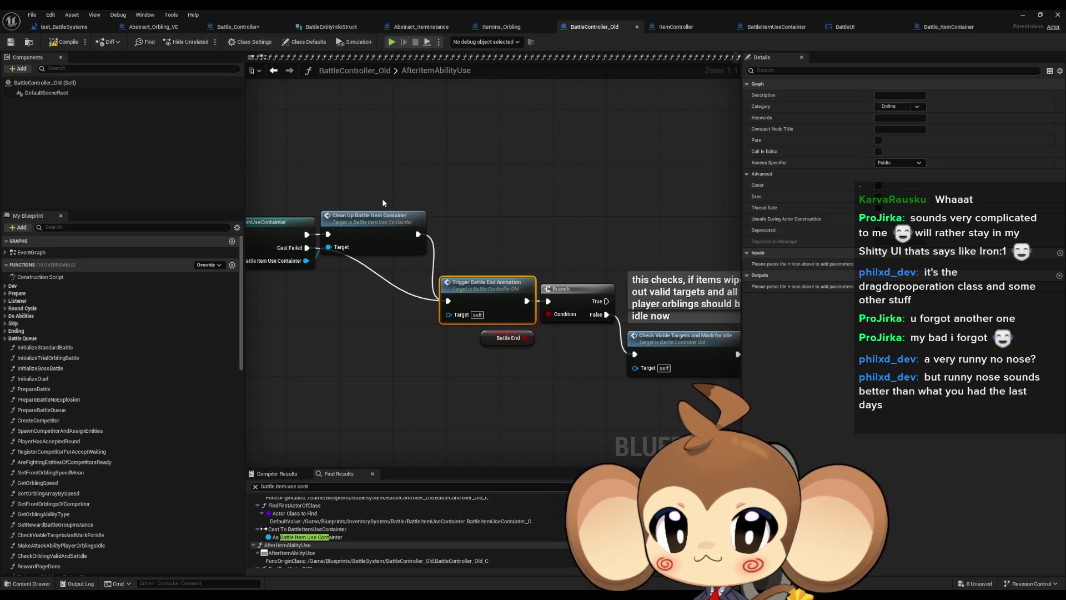
pyautogui.doubleClick(497, 295)
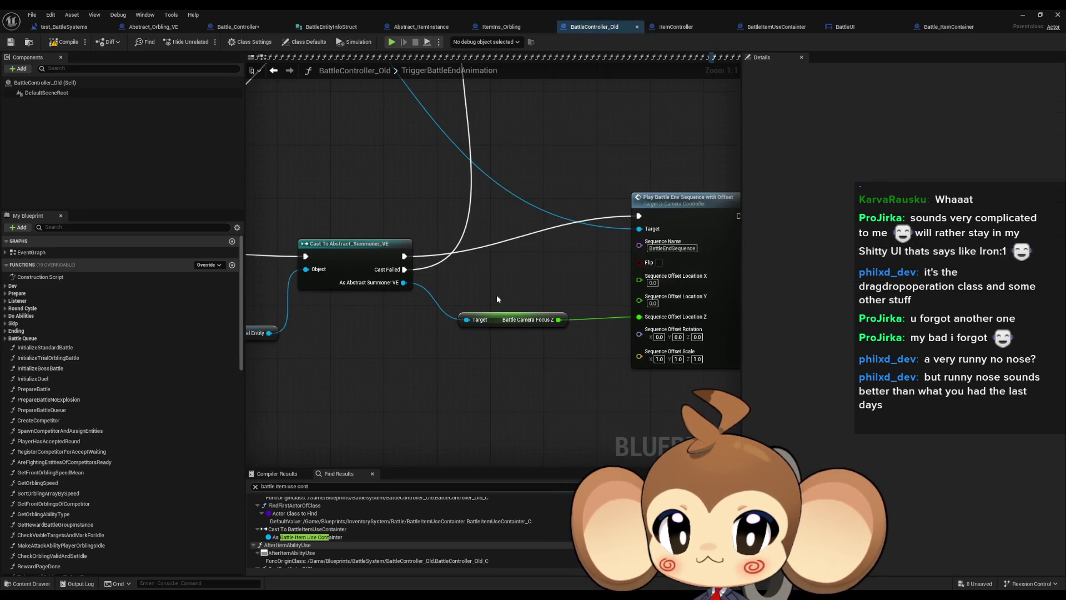
pyautogui.scroll(-5, 383, 272)
pyautogui.scroll(5, 383, 272)
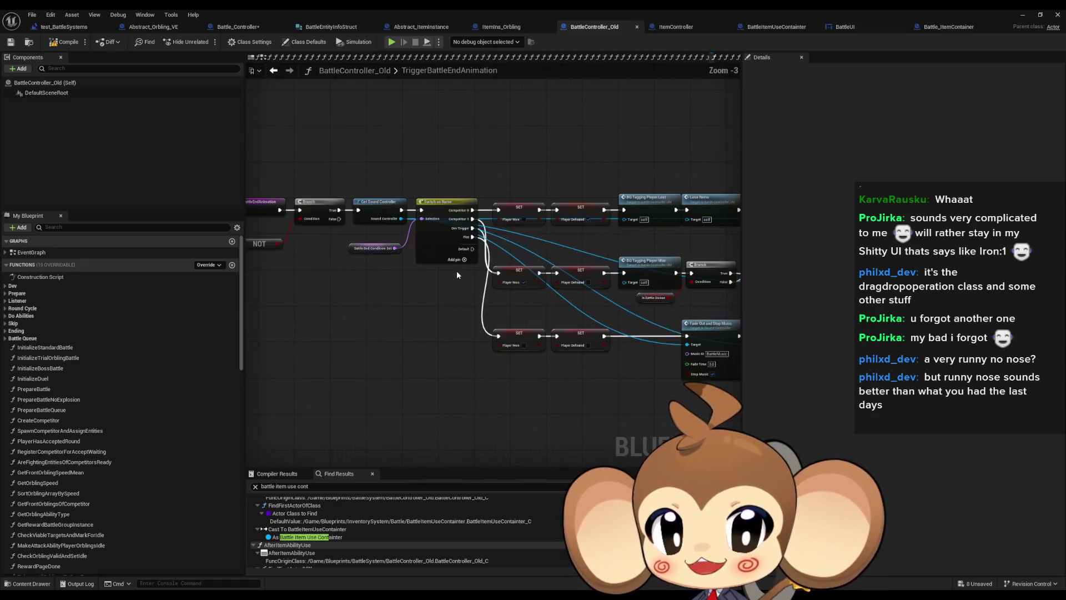
# - Back in AfterItemAbilityUse, inspect the Check Viable Targets node, then switch to Battle_Controller
pyautogui.click(273, 70)
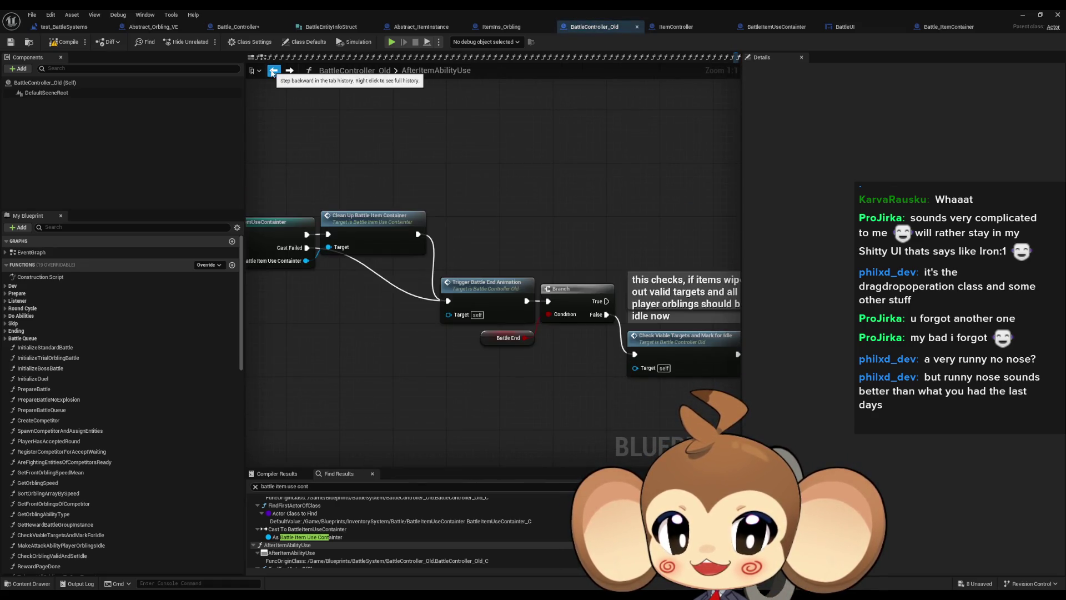
pyautogui.moveTo(584, 226); pyautogui.dragTo(457, 198)
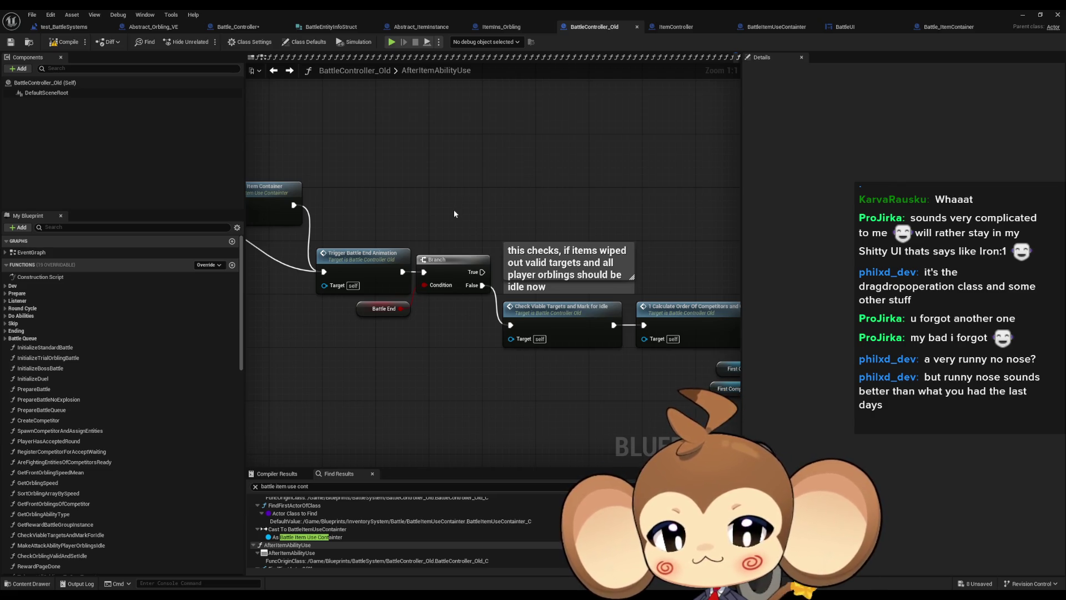
pyautogui.moveTo(454, 208)
pyautogui.mouseDown()
pyautogui.moveTo(234, 190)
pyautogui.moveTo(341, 187)
pyautogui.mouseUp()
pyautogui.moveTo(424, 365); pyautogui.dragTo(456, 312)
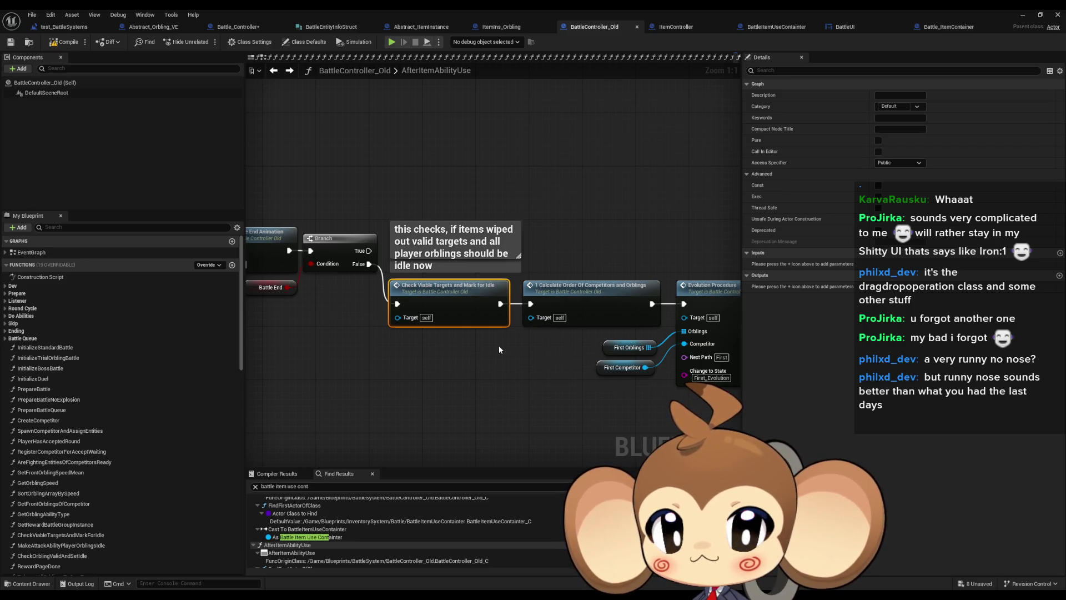
pyautogui.click(498, 349)
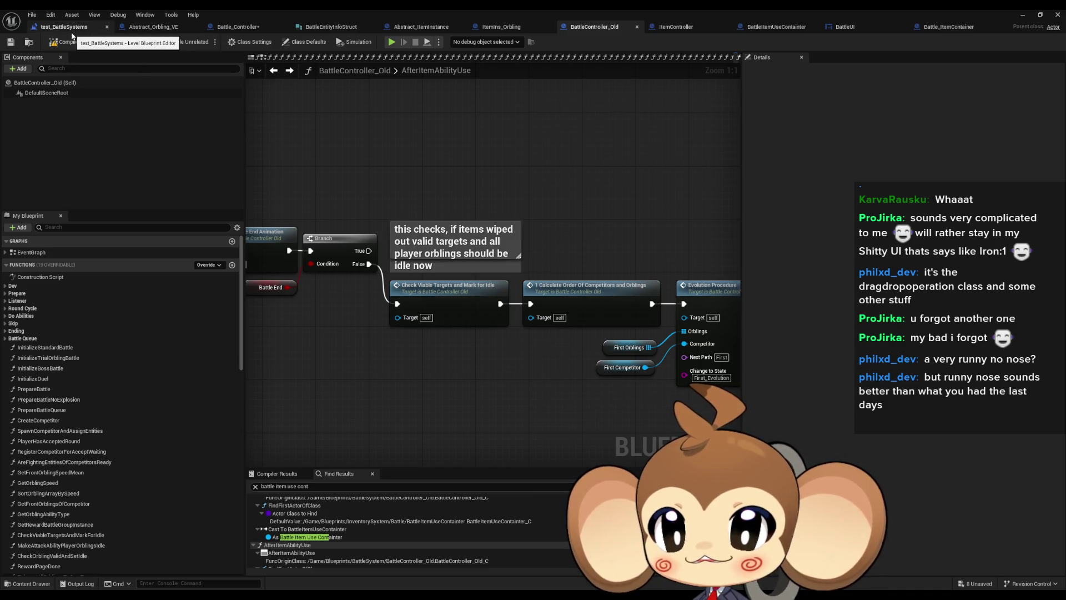
pyautogui.click(153, 28)
# - View RoundPhase1_ItemUse, open AreCompetitorsReady and TryStartRound, and reorder AreCompetitorsReady ahead of TryStartRound
pyautogui.click(238, 28)
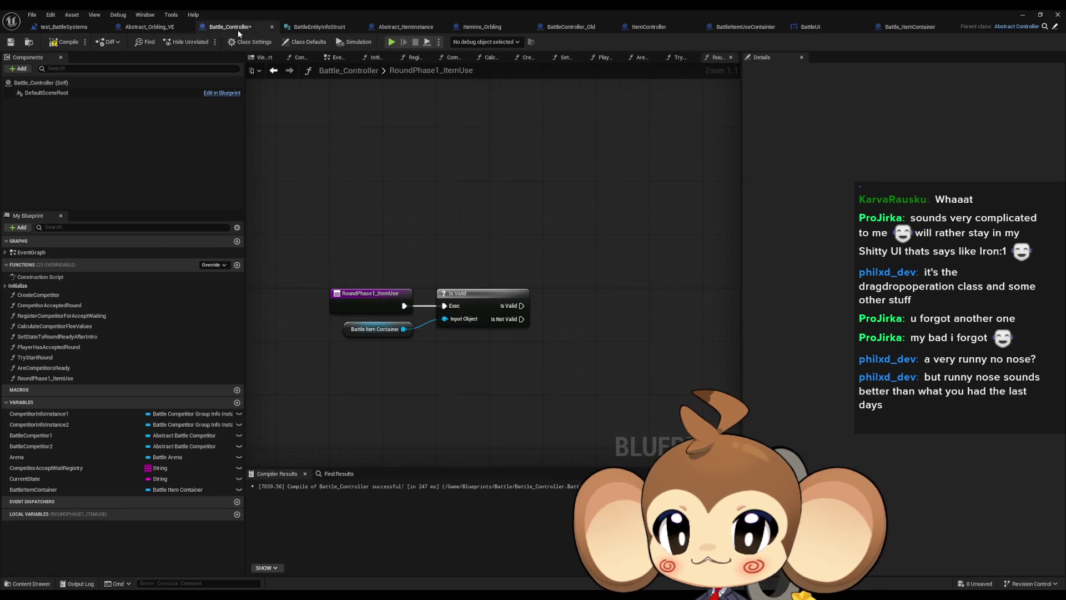
pyautogui.moveTo(404, 217); pyautogui.dragTo(478, 195)
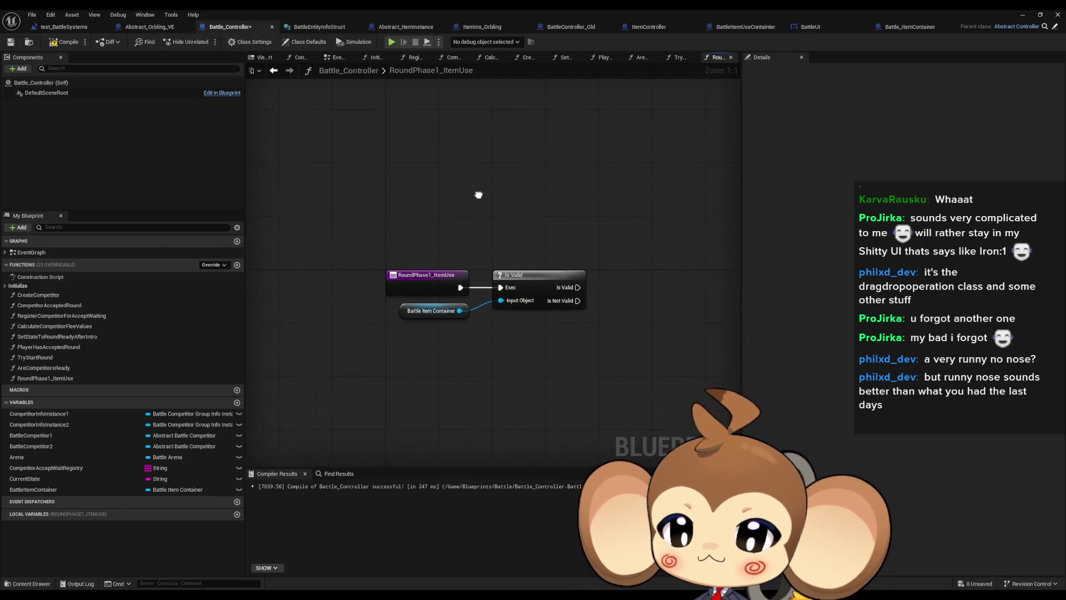
pyautogui.click(65, 378)
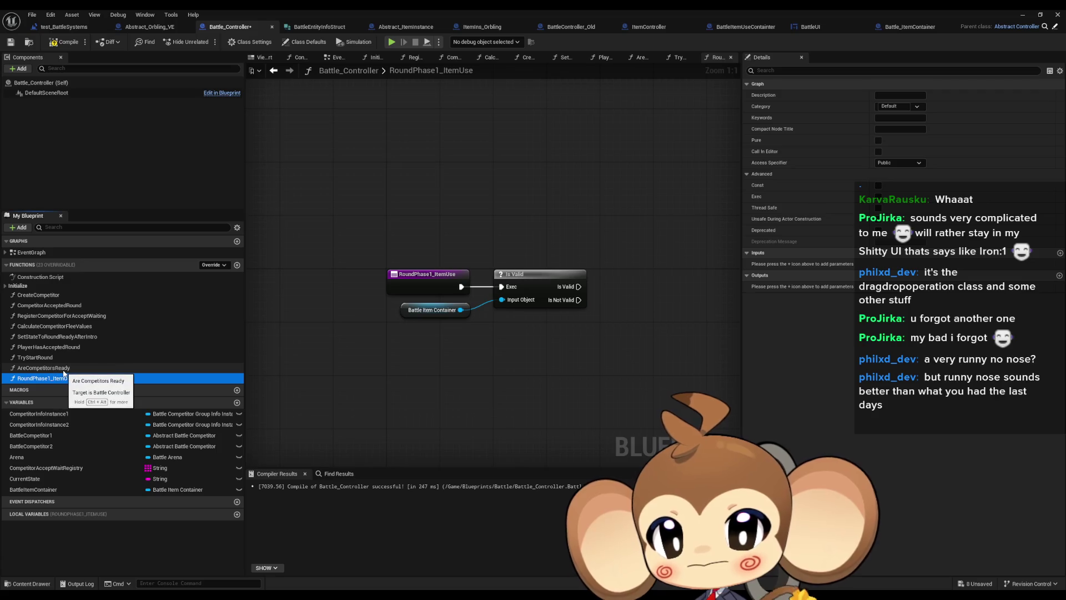
pyautogui.doubleClick(63, 371)
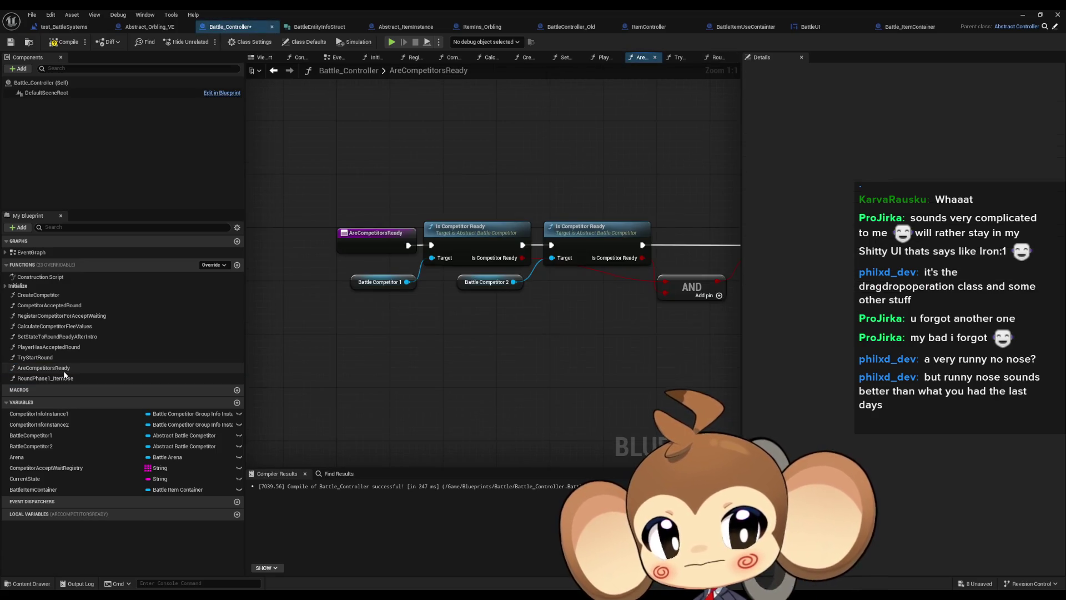
pyautogui.doubleClick(39, 357)
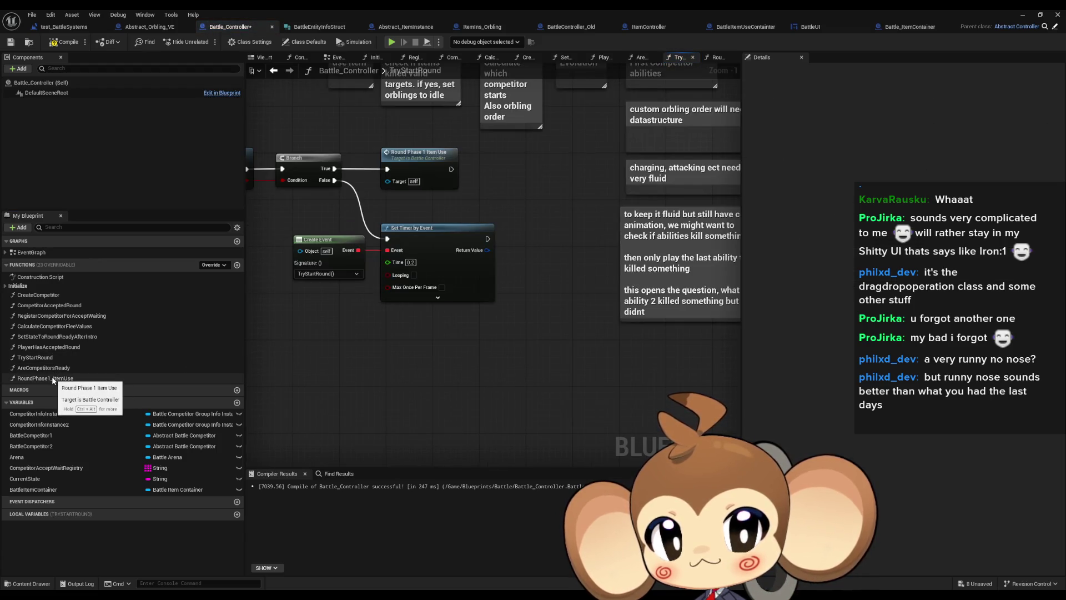
pyautogui.moveTo(44, 369); pyautogui.dragTo(94, 357)
# - Inspect TryStartRound's Round Phase 1 Item Use node and planning comments, then switch to BattleUI
pyautogui.moveTo(408, 288); pyautogui.dragTo(486, 368)
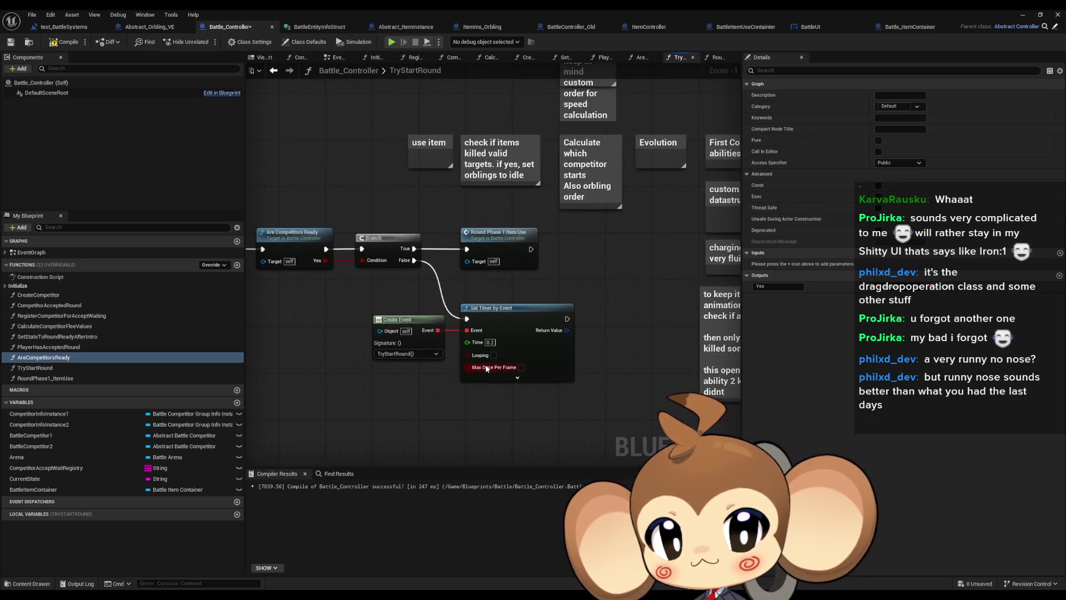
pyautogui.moveTo(566, 349); pyautogui.dragTo(609, 338)
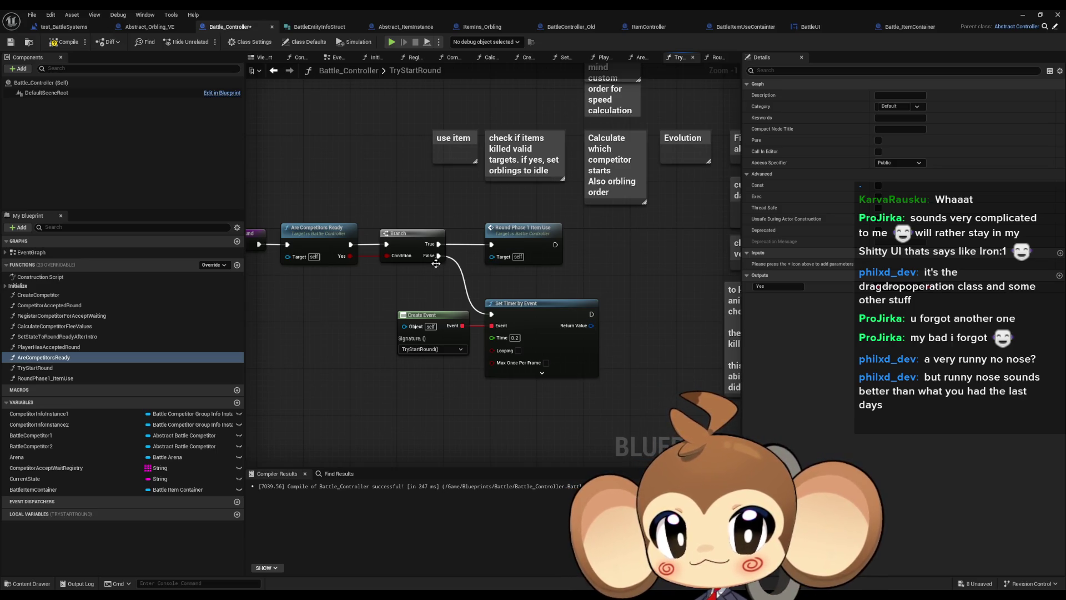
pyautogui.moveTo(600, 339); pyautogui.dragTo(702, 346)
pyautogui.moveTo(591, 226)
pyautogui.mouseDown()
pyautogui.moveTo(662, 273)
pyautogui.moveTo(489, 348)
pyautogui.mouseUp()
pyautogui.click(463, 222)
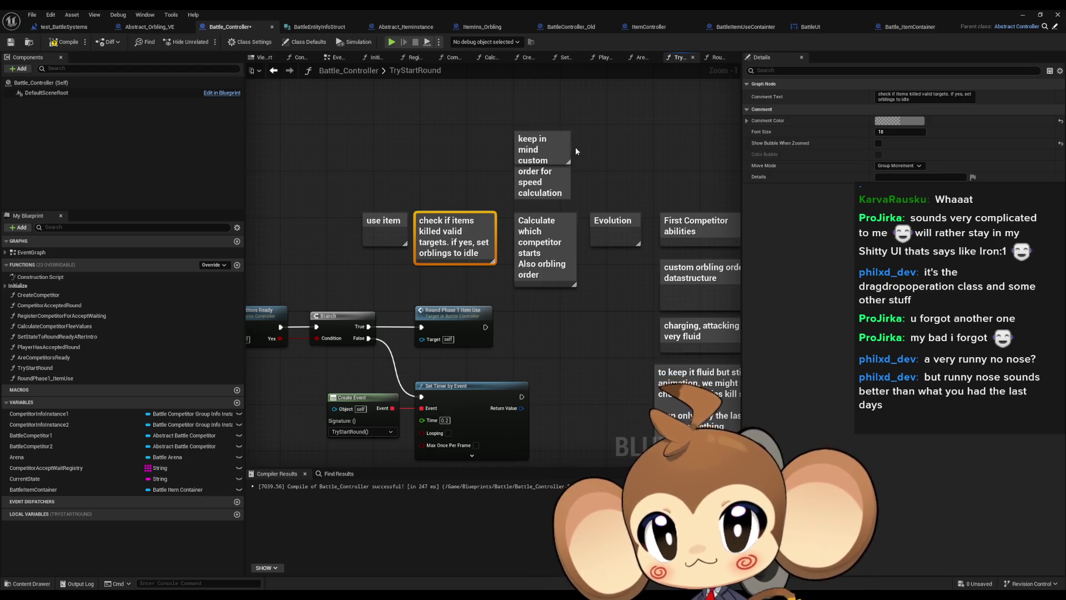
pyautogui.moveTo(609, 150); pyautogui.dragTo(532, 154)
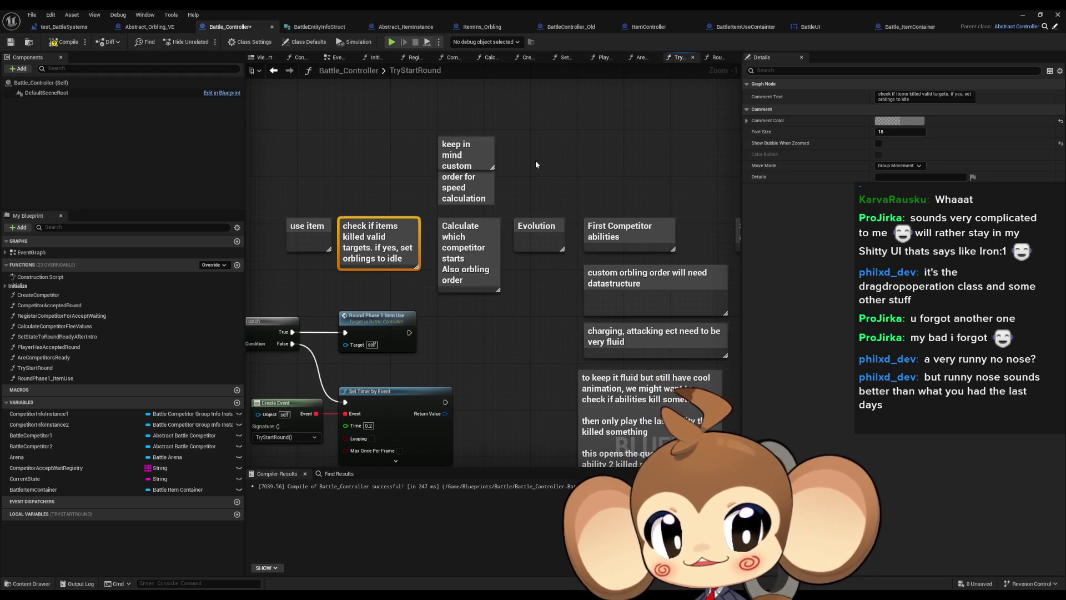
pyautogui.click(809, 27)
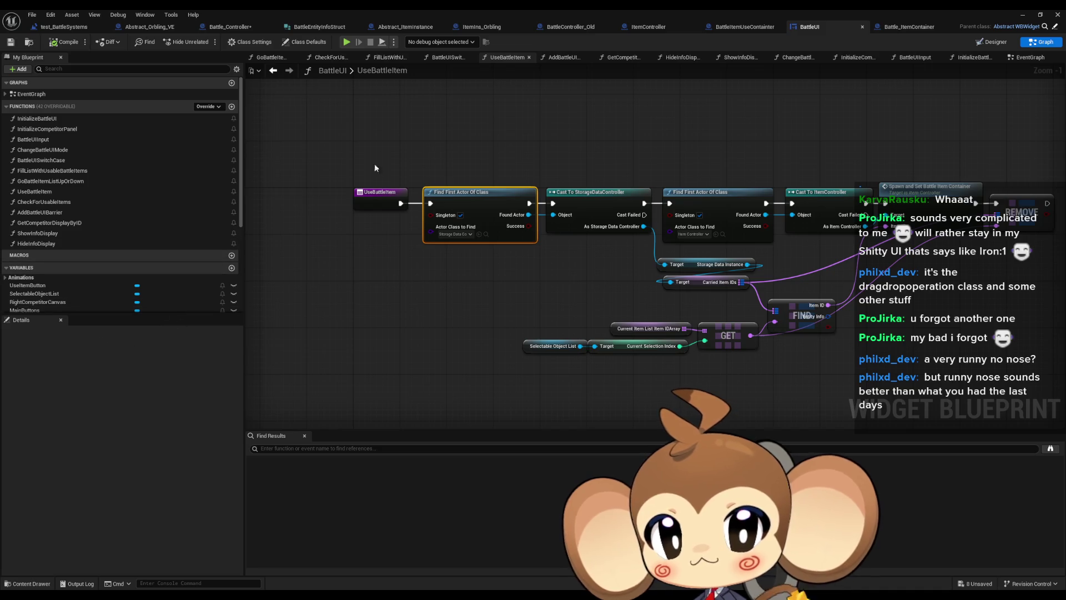
# - Search BattleUI for 'flee' and jump to the Try Flee node in the EventGraph
pyautogui.click(307, 450)
pyautogui.write('flee')
pyautogui.press('Return')
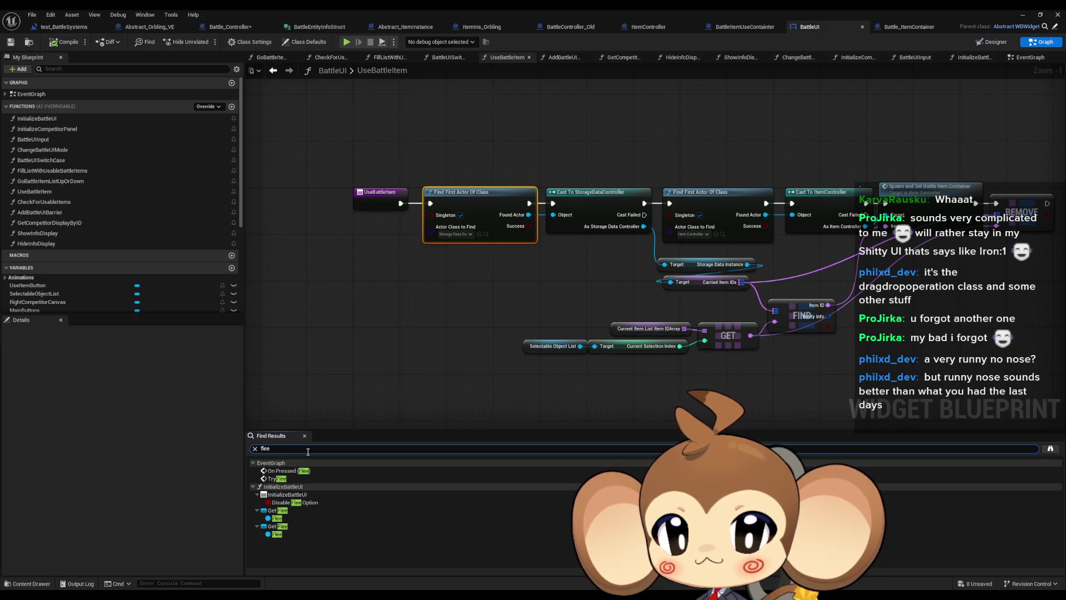
pyautogui.doubleClick(294, 480)
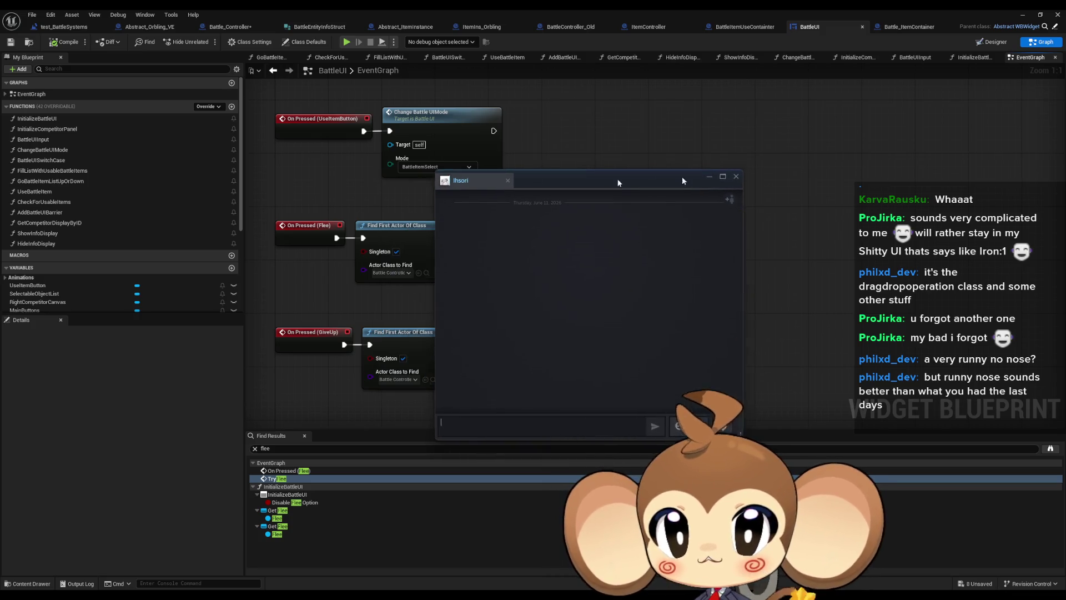
# - Inspect the On Pressed (Flee) → Cast To BattleController_Old → Try Flee chain using Competitor0
pyautogui.click(550, 179)
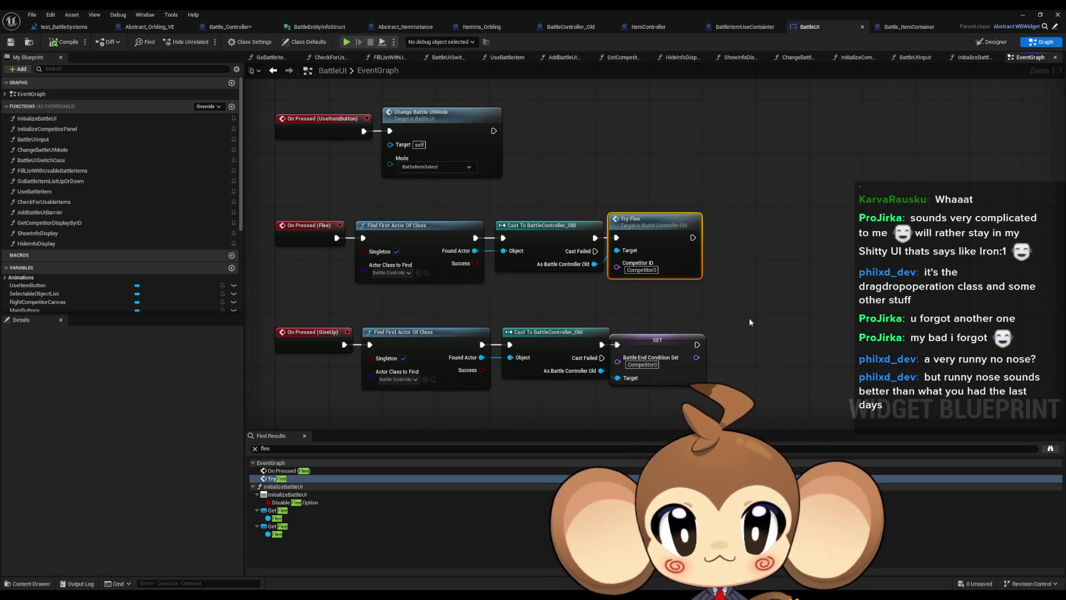
pyautogui.click(713, 290)
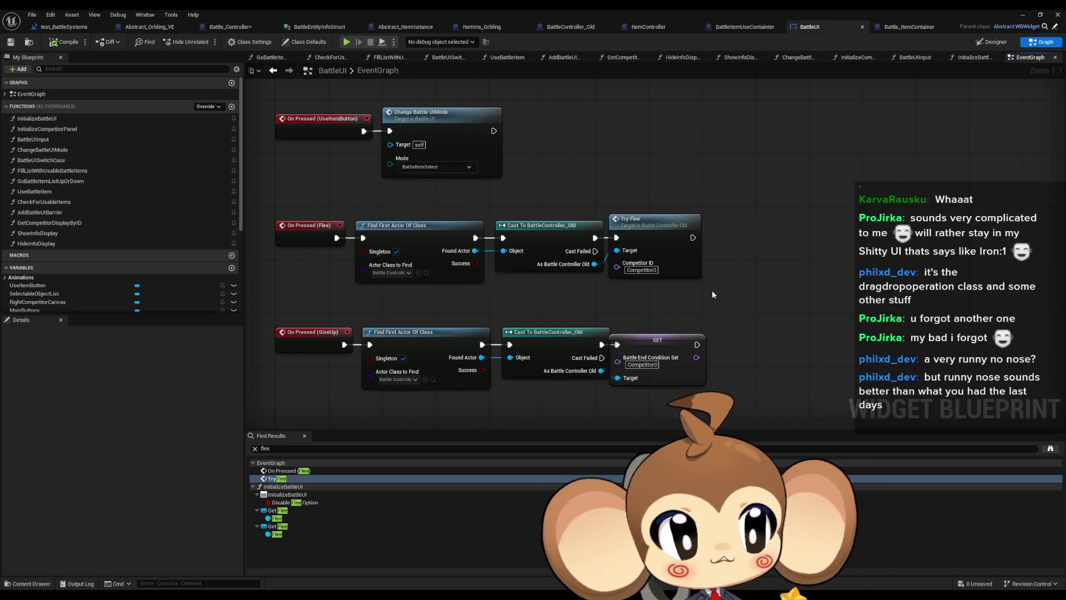
pyautogui.moveTo(411, 191)
pyautogui.mouseDown()
pyautogui.moveTo(433, 229)
pyautogui.moveTo(773, 322)
pyautogui.moveTo(776, 344)
pyautogui.mouseUp()
pyautogui.moveTo(765, 304); pyautogui.dragTo(742, 322)
pyautogui.moveTo(638, 242); pyautogui.dragTo(734, 360)
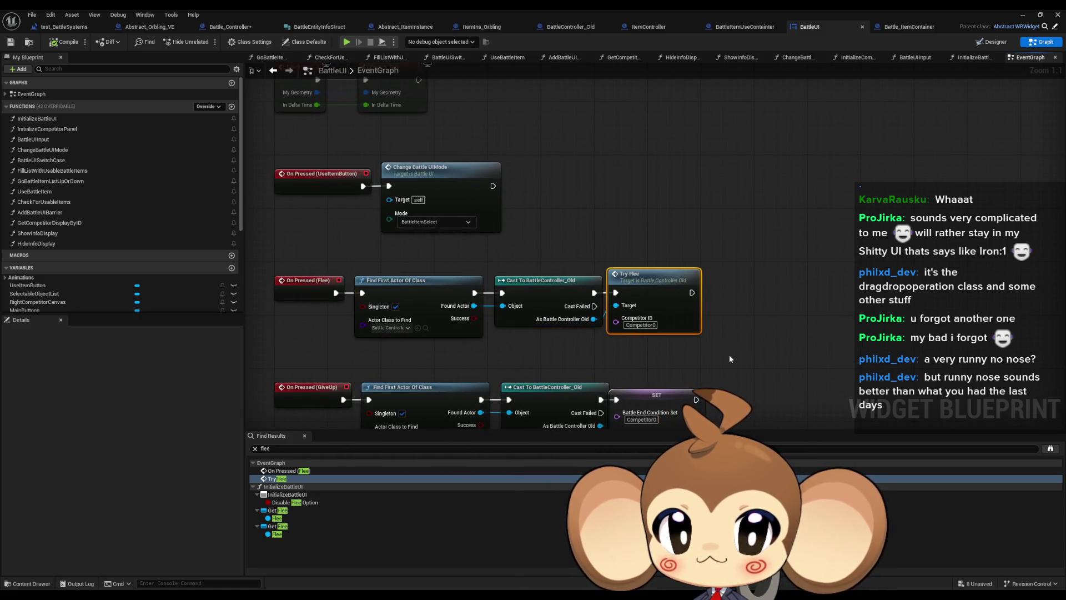
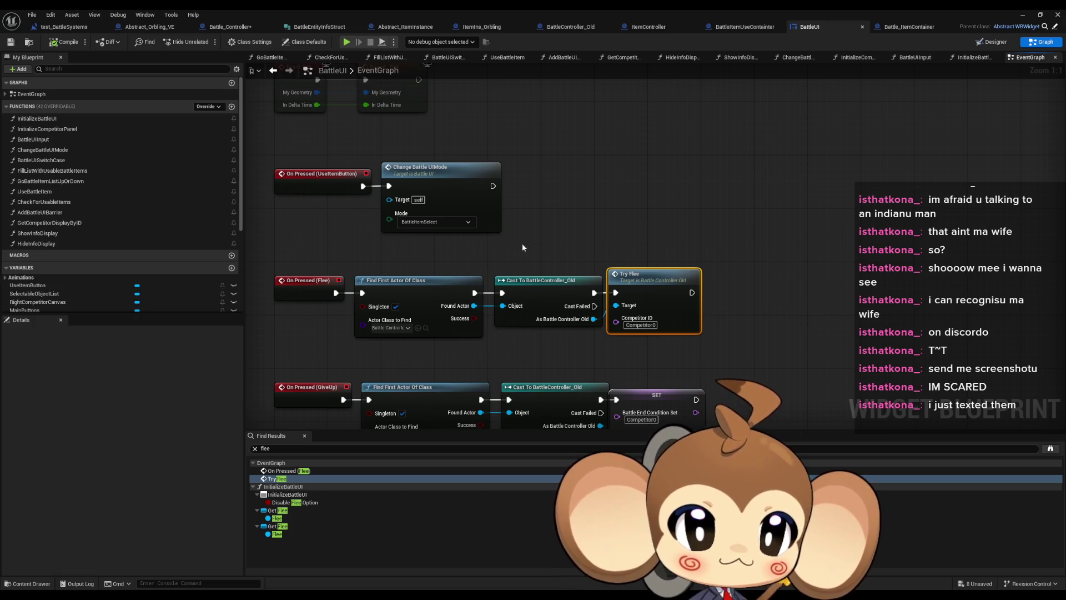
# - Open the TryFlee graph from the Try Flee node and inspect its entry and Get Opponent Of nodes
pyautogui.doubleClick(657, 280)
pyautogui.scroll(-4, 657, 278)
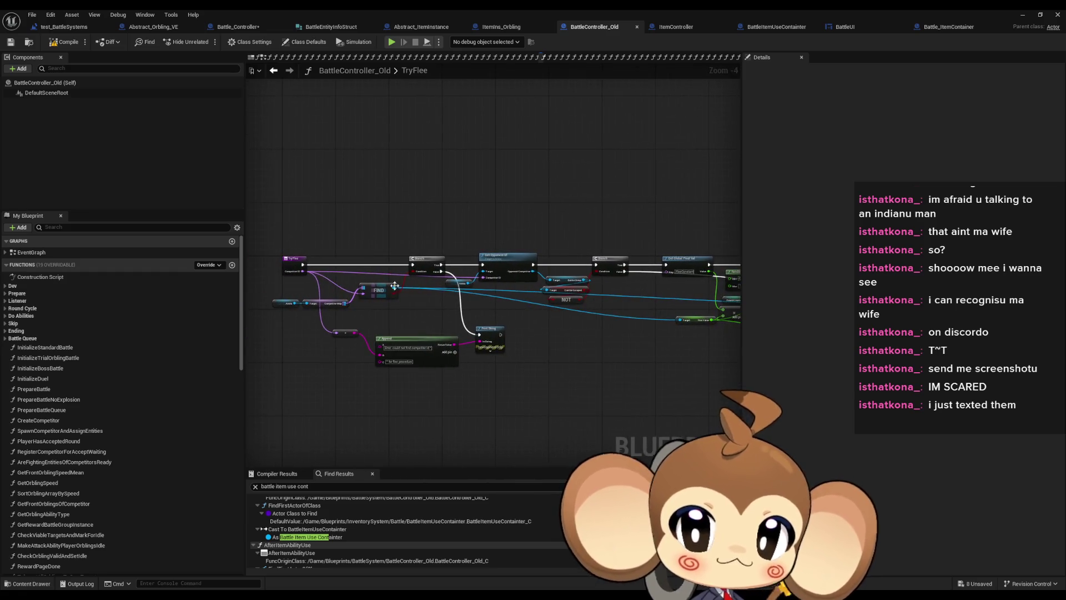
pyautogui.scroll(4, 334, 277)
pyautogui.moveTo(468, 227)
pyautogui.mouseDown()
pyautogui.moveTo(527, 188)
pyautogui.moveTo(593, 178)
pyautogui.moveTo(507, 172)
pyautogui.moveTo(521, 150)
pyautogui.moveTo(597, 194)
pyautogui.moveTo(773, 195)
pyautogui.mouseUp()
pyautogui.click(620, 244)
pyautogui.click(442, 212)
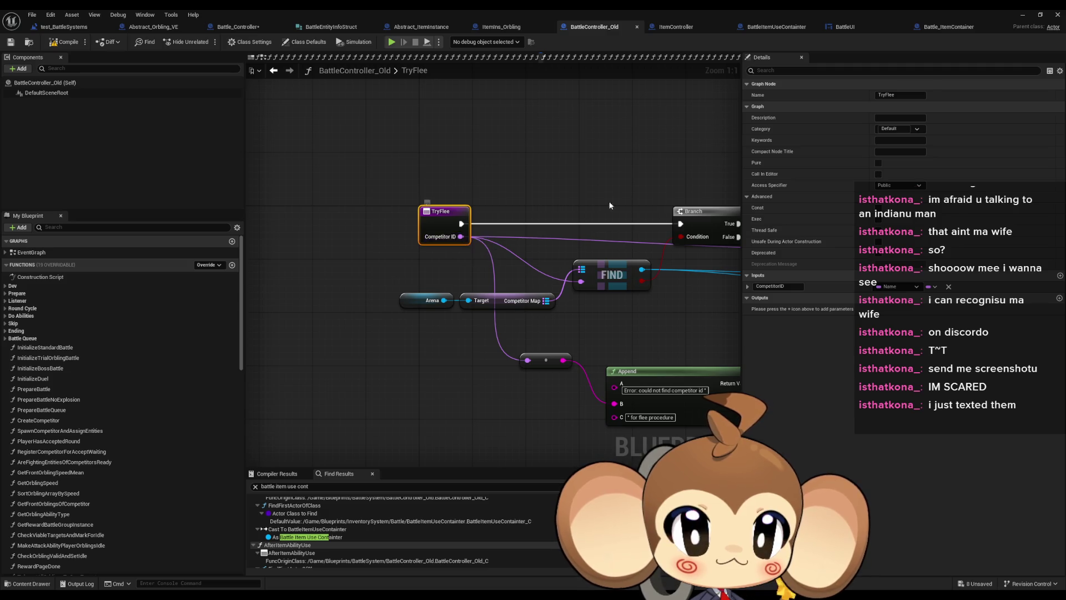
# - Follow the flee logic past the Branch nodes to SET Battle End Condition Set and Player Has Accepted Round
pyautogui.scroll(-2, 449, 239)
pyautogui.moveTo(449, 239); pyautogui.dragTo(11, 214)
pyautogui.moveTo(672, 174); pyautogui.dragTo(552, 180)
pyautogui.click(611, 233)
pyautogui.moveTo(643, 239); pyautogui.dragTo(713, 364)
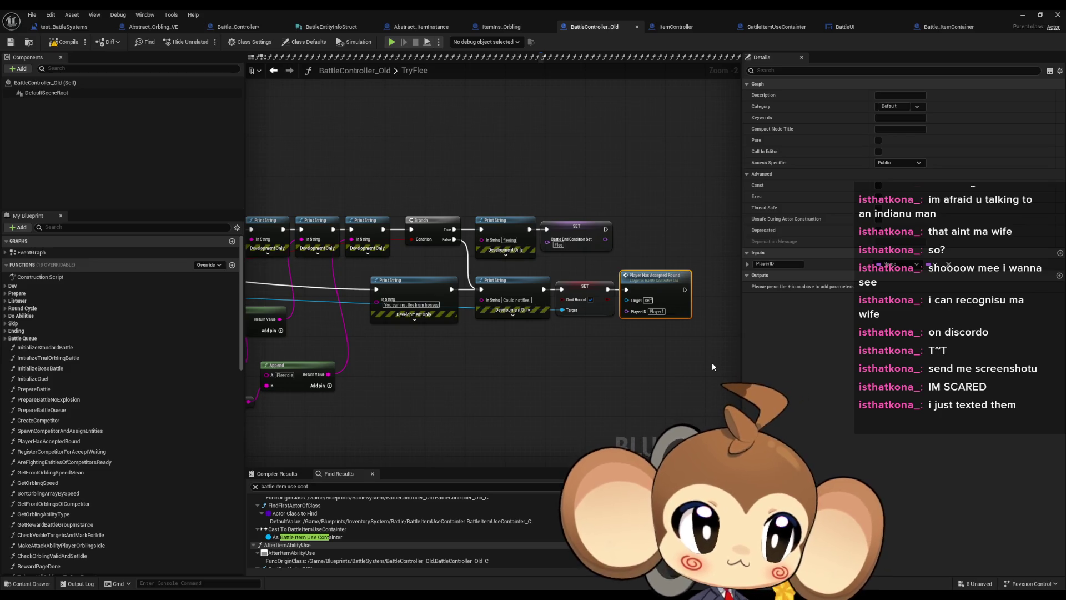